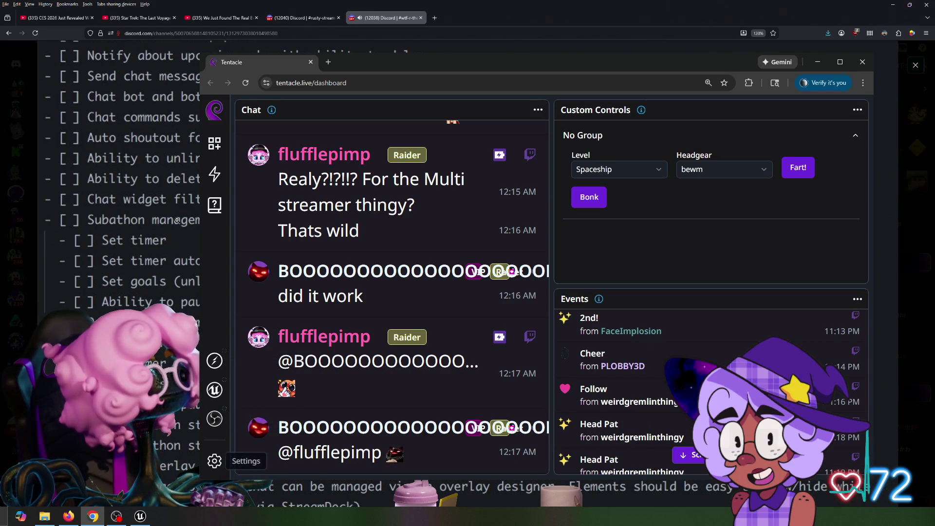
Step: Look over Tentacle's Twitch chat highlight settings, then bring up the Web App Tasks image
left_click(214, 461)
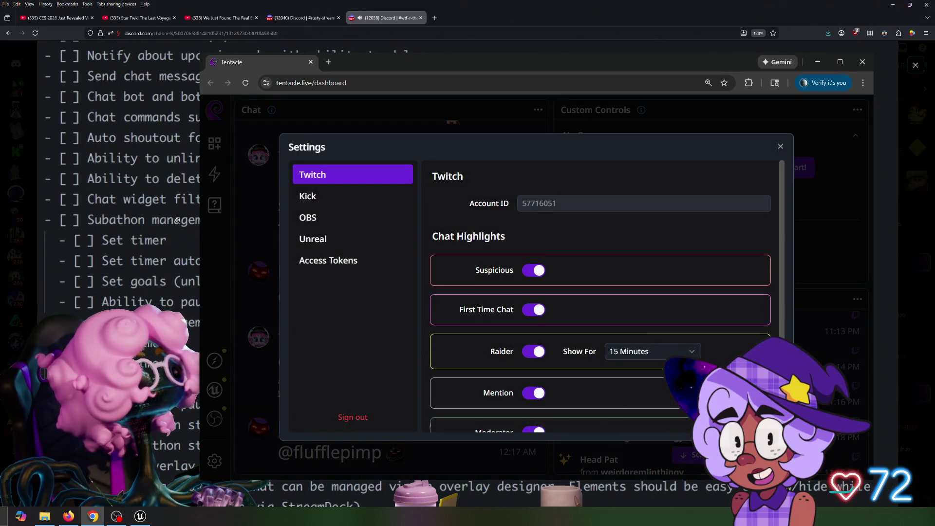
scroll(604, 297, "down", 1)
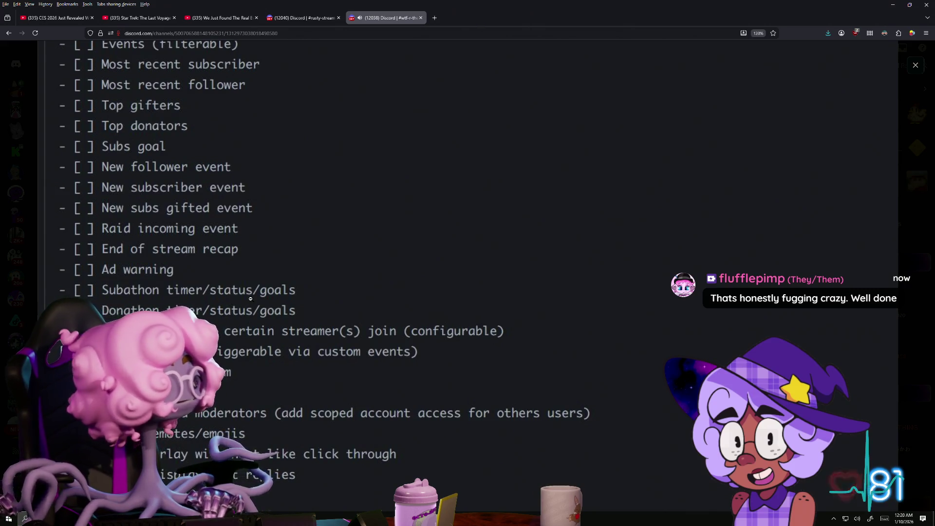
left_click(267, 325)
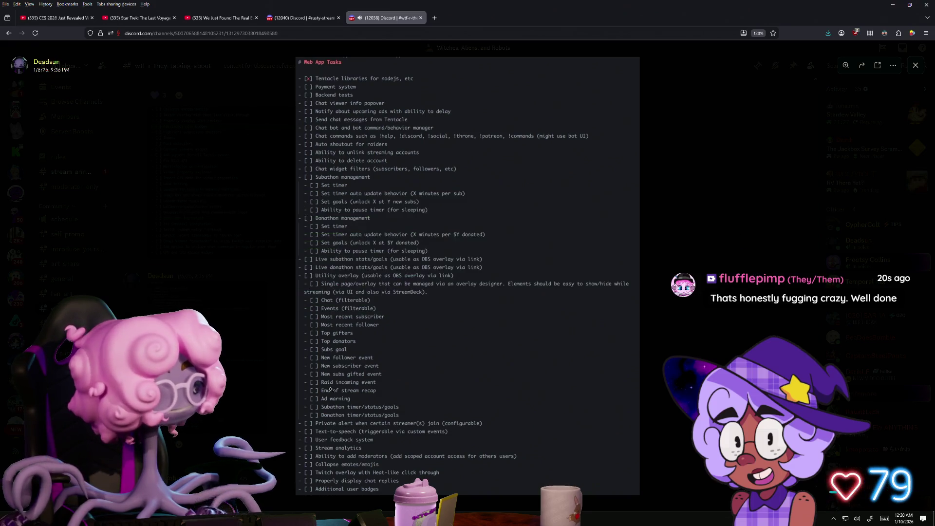
Step: Bring the Chrome Tentacle dashboard in front of the Discord task-list image
key("alt+Tab")
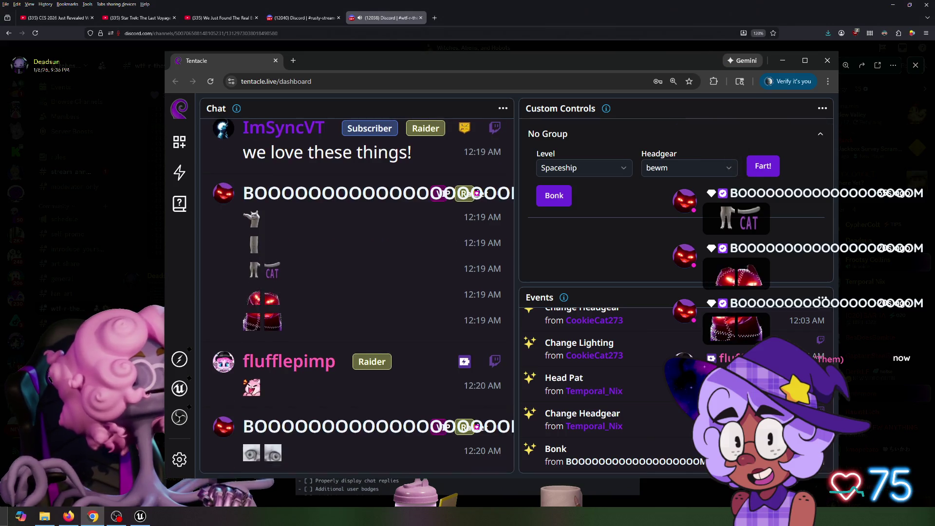
Step: Keep Level on Spaceship and Headgear on bewm, then move the dashboard aside
left_click(584, 167)
left_click(563, 188)
left_click(661, 168)
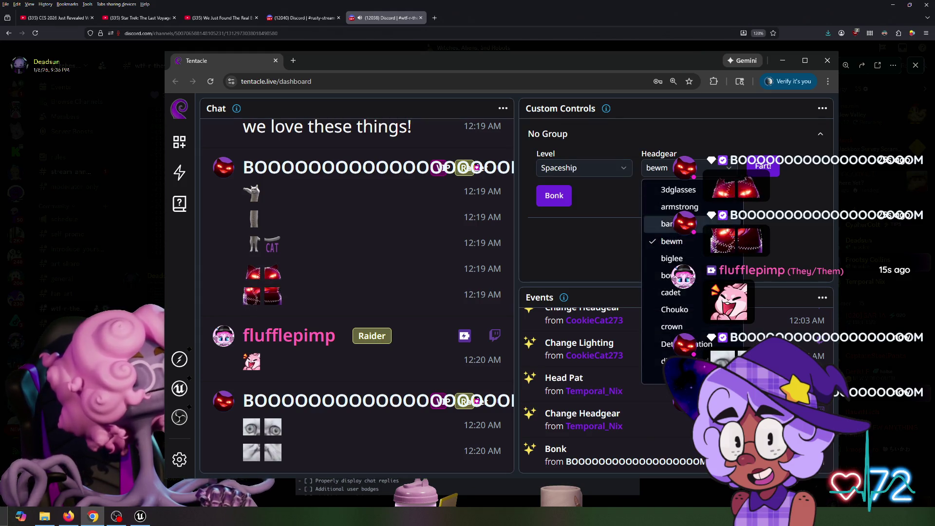
key("Escape")
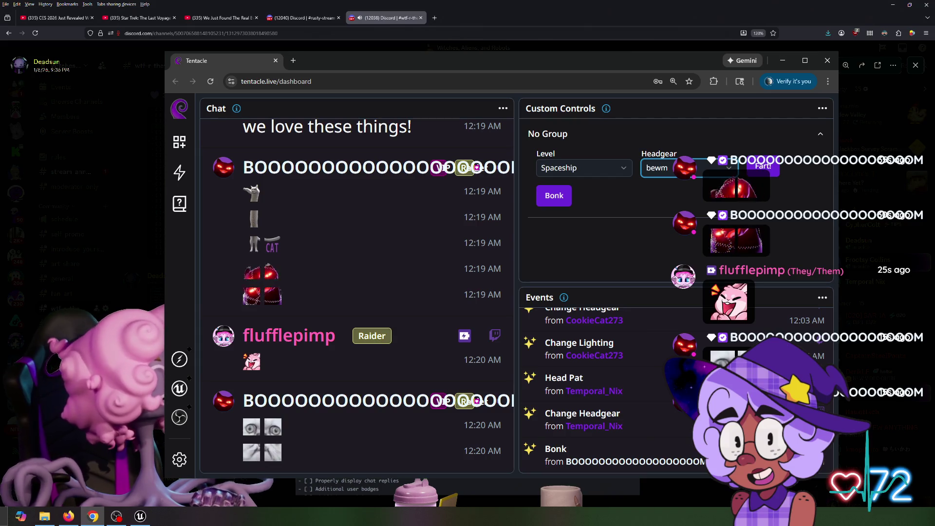
mouse_move(529, 62)
left_mouse_down()
mouse_move(864, 74)
mouse_move(554, 136)
left_mouse_up()
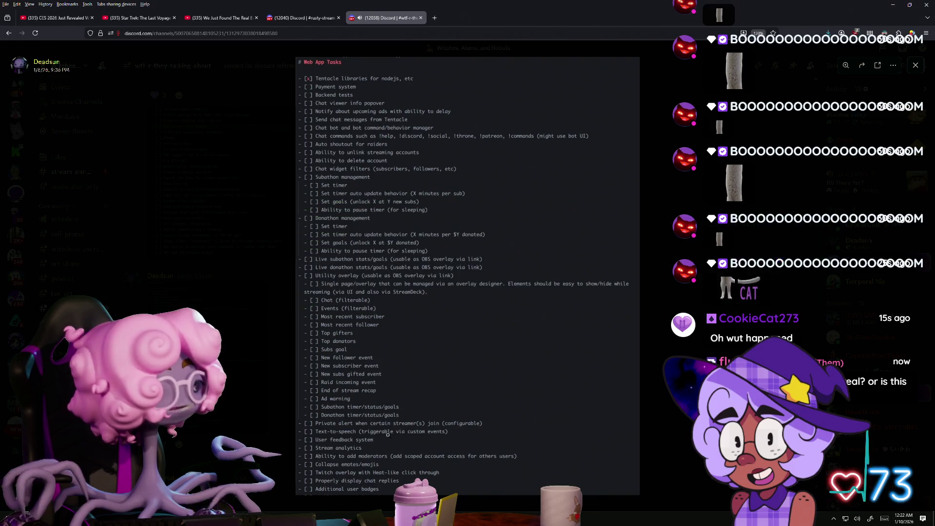
Step: Cycle through the open windows, then close the Web App Tasks image viewer in Discord
left_click(92, 516)
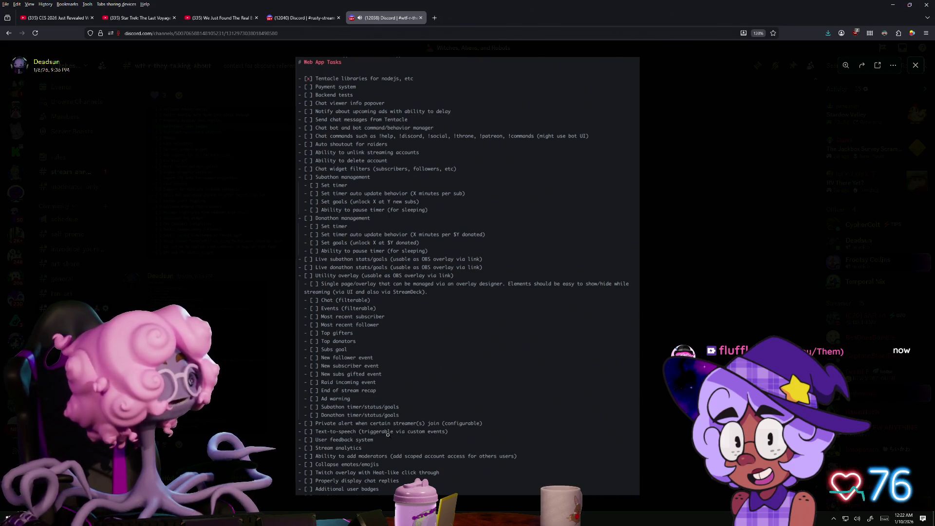
key("alt+Tab")
key("alt+Tab")
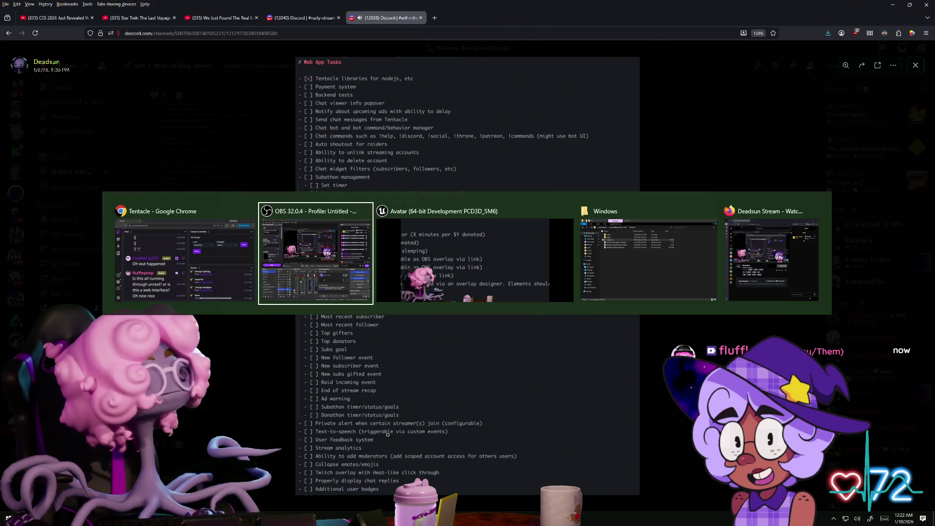
key("alt+Tab")
key("alt+Tab")
key("alt+Tab")
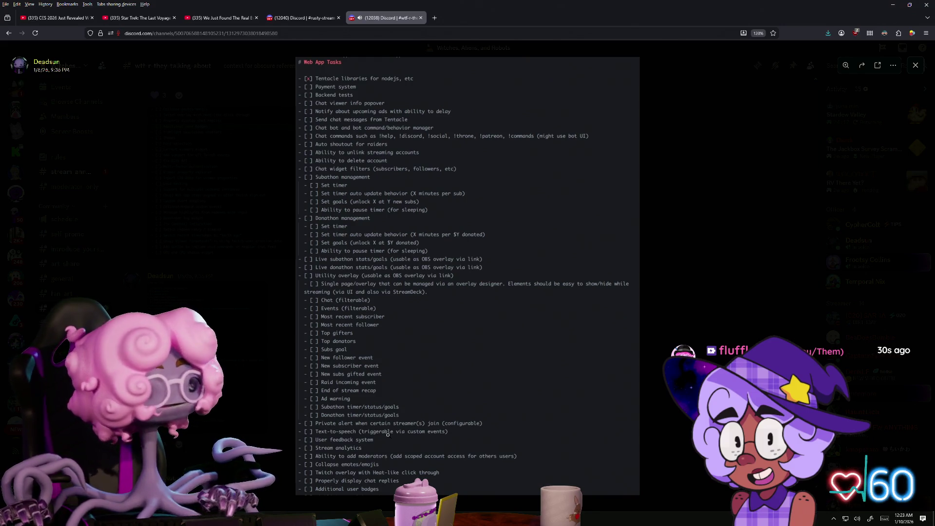
left_click(290, 297)
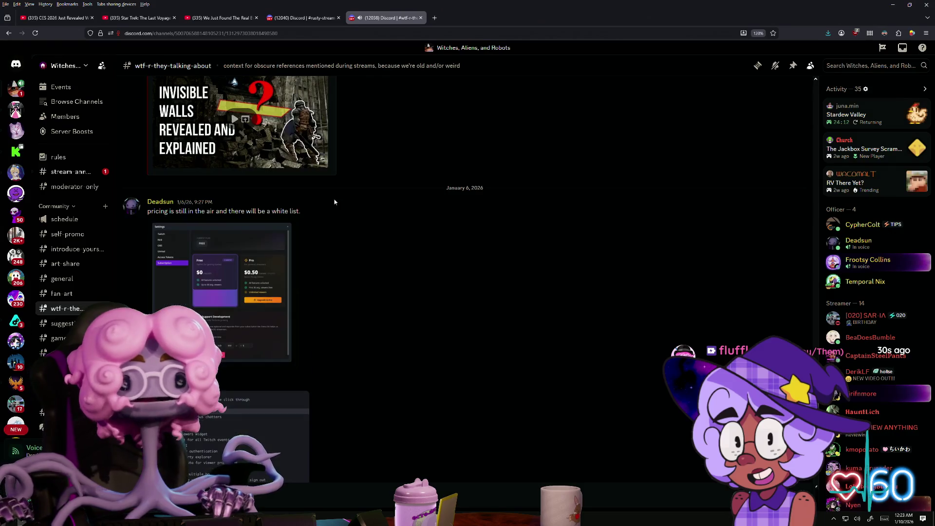
Step: Enlarge and zoom the subscription-plans screenshot, then select the avatar and pick the CLOSED [IDLE] slot
left_click(272, 302)
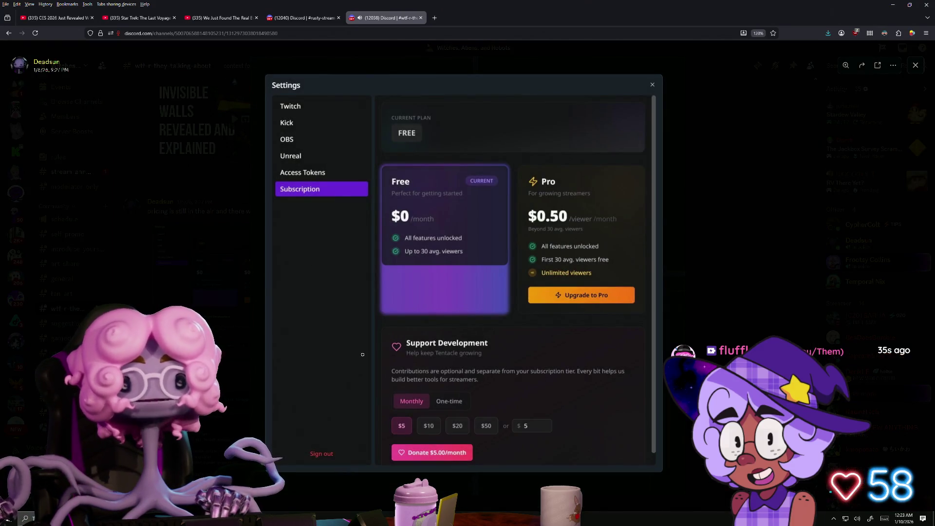
left_click(444, 282)
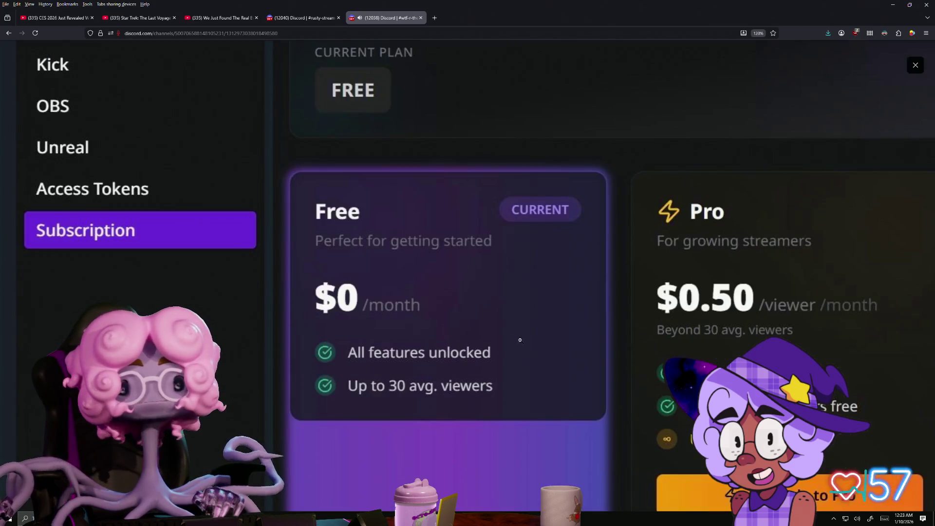
left_click(519, 253)
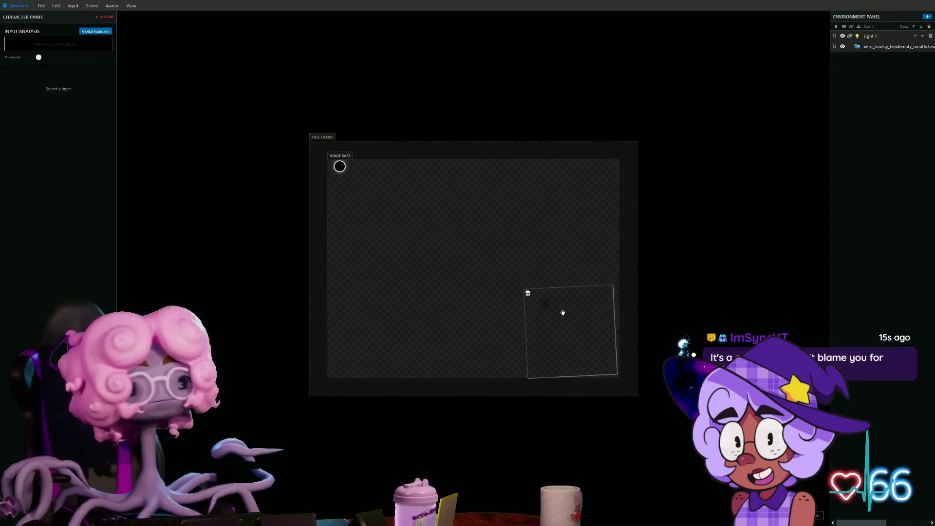
left_click(563, 312)
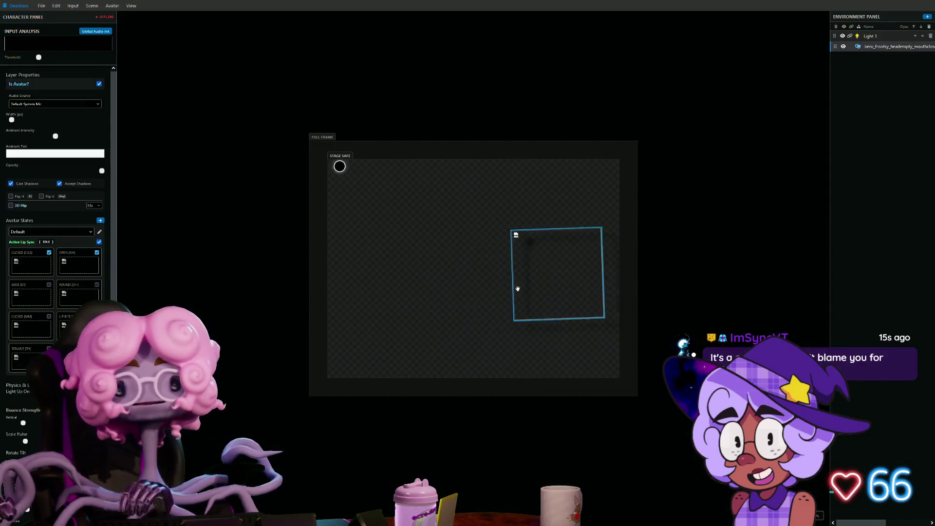
left_click(17, 263)
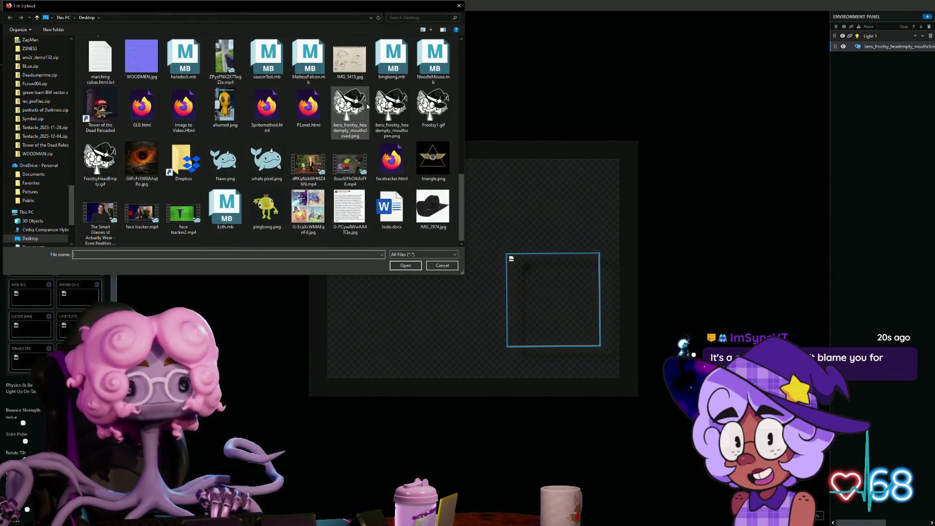
Step: Load beru_frootsy_headempty_mouthclosed.png into CLOSED and the open-mouth image into OPEN [AH], then start Global Audio Init
left_click(351, 109)
left_click(405, 265)
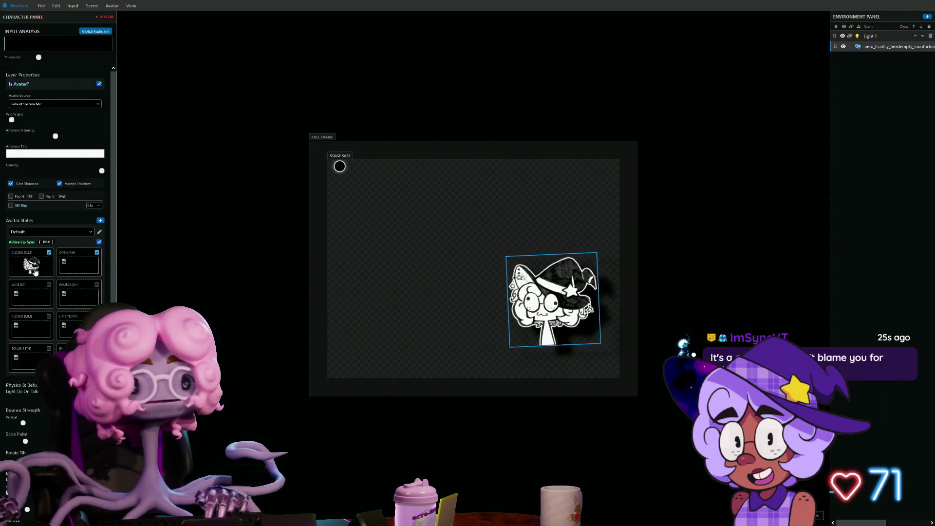
left_click(79, 271)
double_click(350, 108)
left_click(392, 114)
left_click(405, 265)
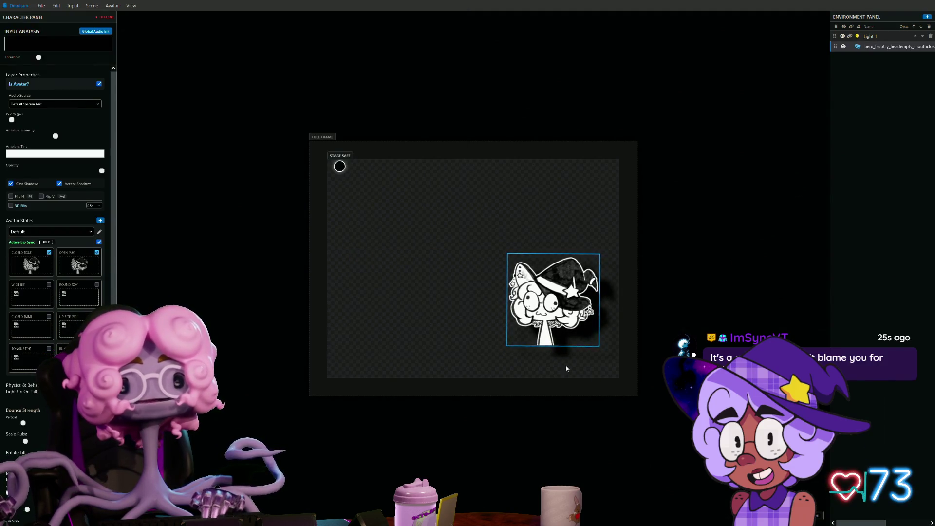
left_click(87, 34)
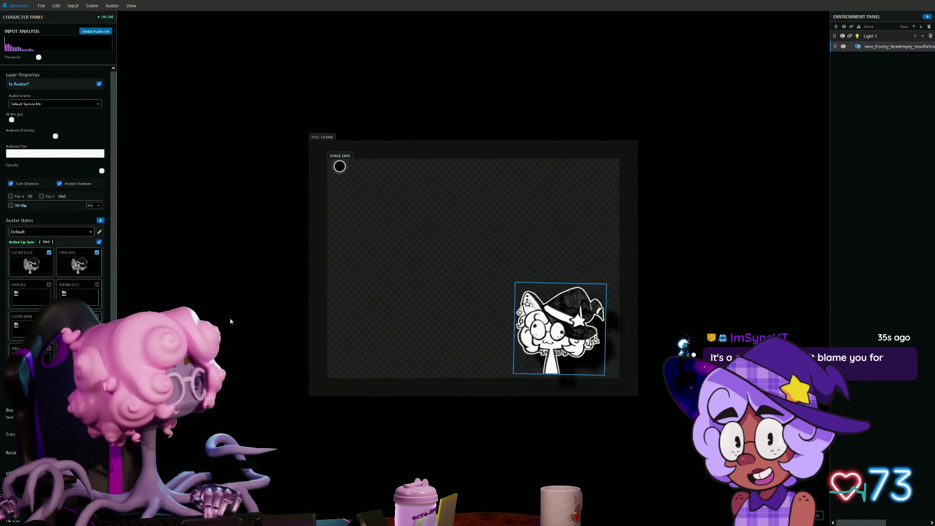
Step: Flip the avatar horizontally and drag it to the stage's lower-left corner
scroll(251, 323, "up", 2)
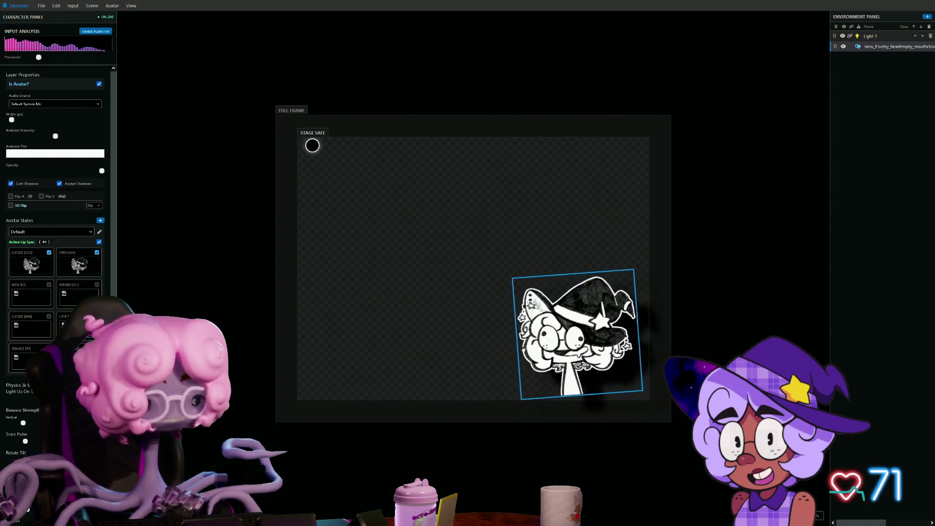
key("f")
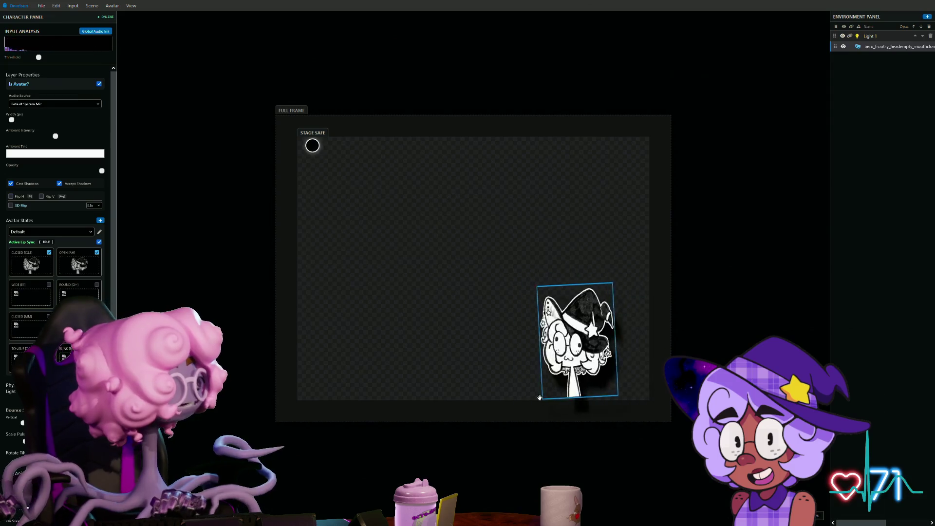
mouse_move(621, 371)
left_mouse_down()
mouse_move(367, 376)
mouse_move(414, 363)
left_mouse_up()
scroll(131, 167, "down", 1)
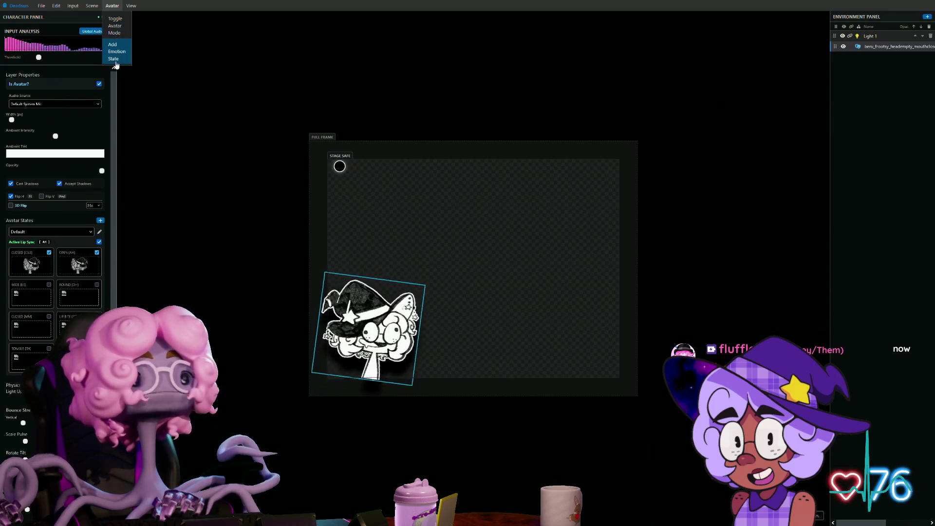
Step: Move the witch avatar to the lower right unflipped and nudge Light 1 slightly down-right
left_click(81, 234)
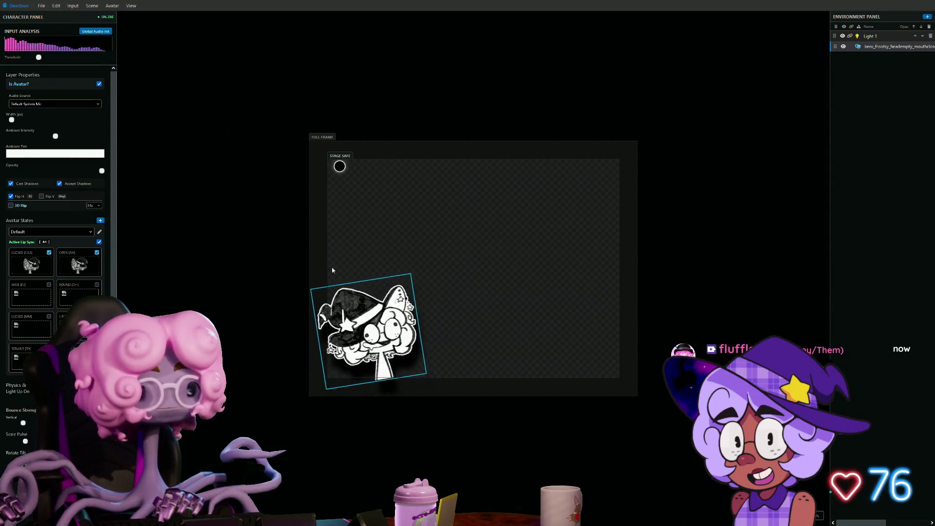
left_click_drag(384, 350, 469, 353)
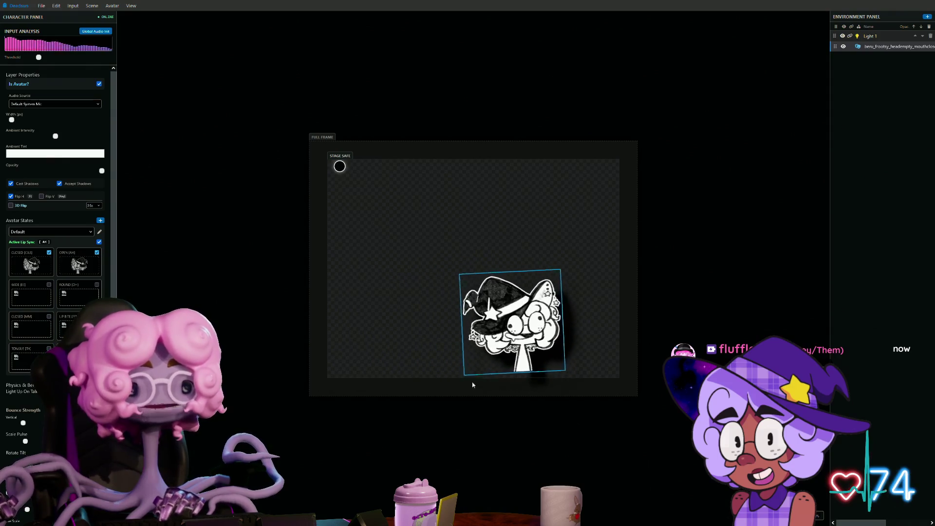
left_click_drag(342, 172, 346, 178)
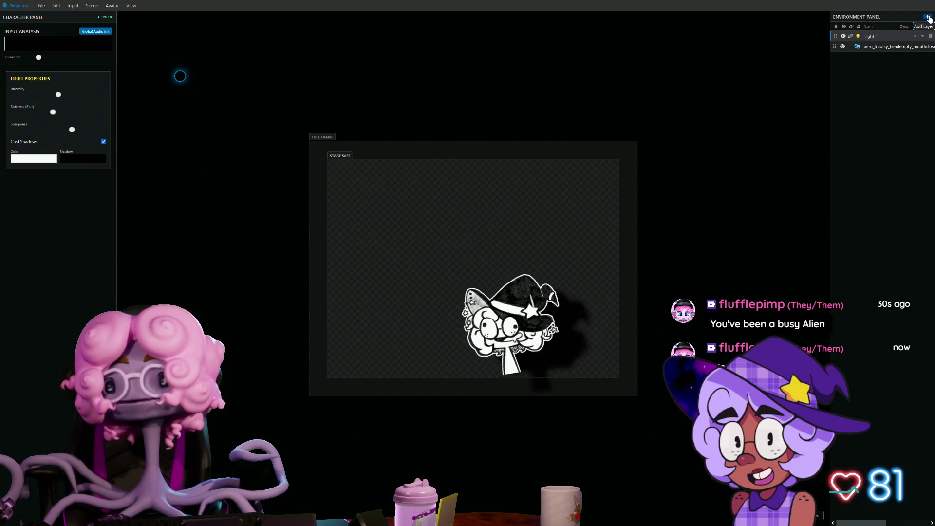
Step: Import the swirling black-hole jpg as a new layer on the stage
left_click(928, 17)
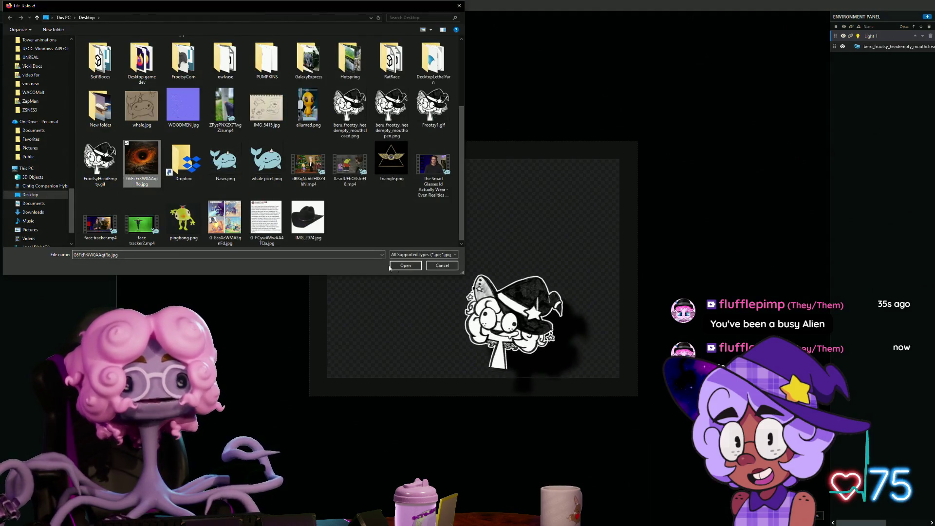
left_click(411, 267)
mouse_move(414, 263)
left_mouse_down()
mouse_move(456, 271)
mouse_move(525, 307)
mouse_move(439, 256)
mouse_move(467, 271)
left_mouse_up()
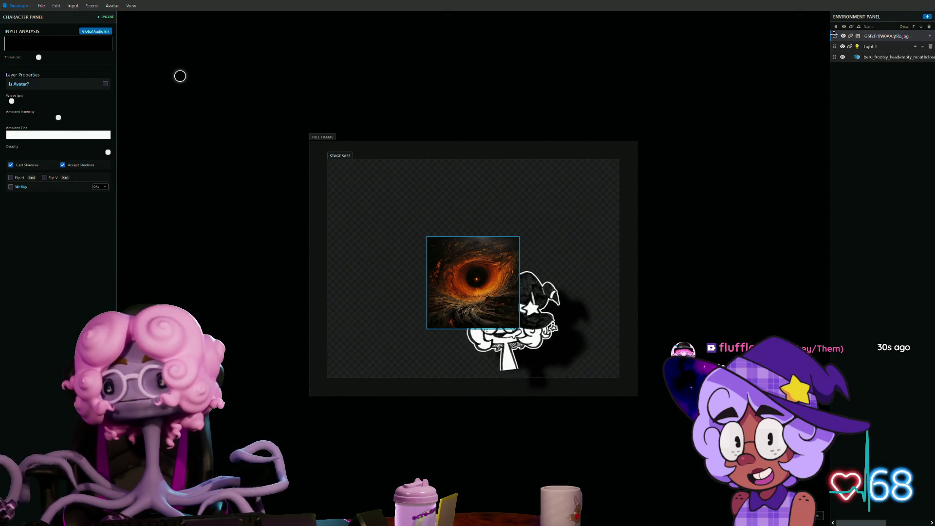
Step: Place the black-hole layer behind the avatar and widen it across the stage
left_click_drag(839, 64, 842, 75)
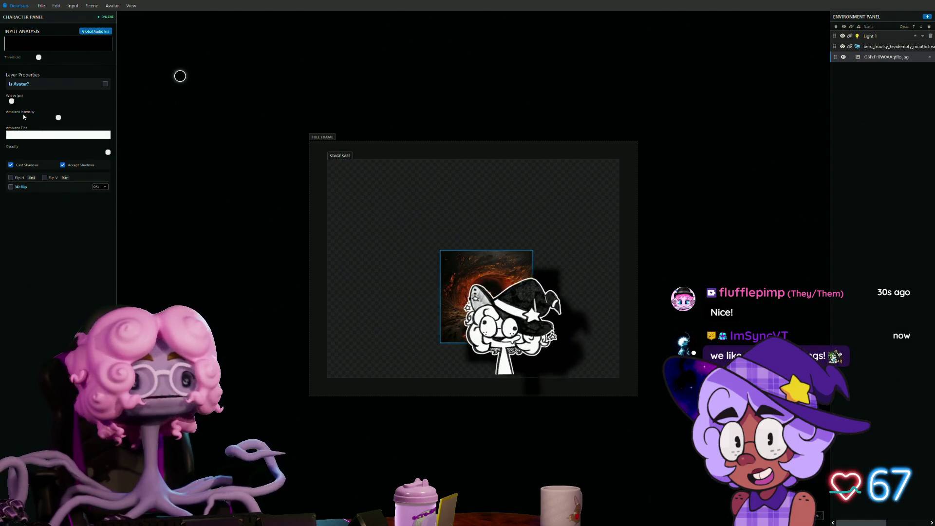
left_click_drag(17, 105, 27, 107)
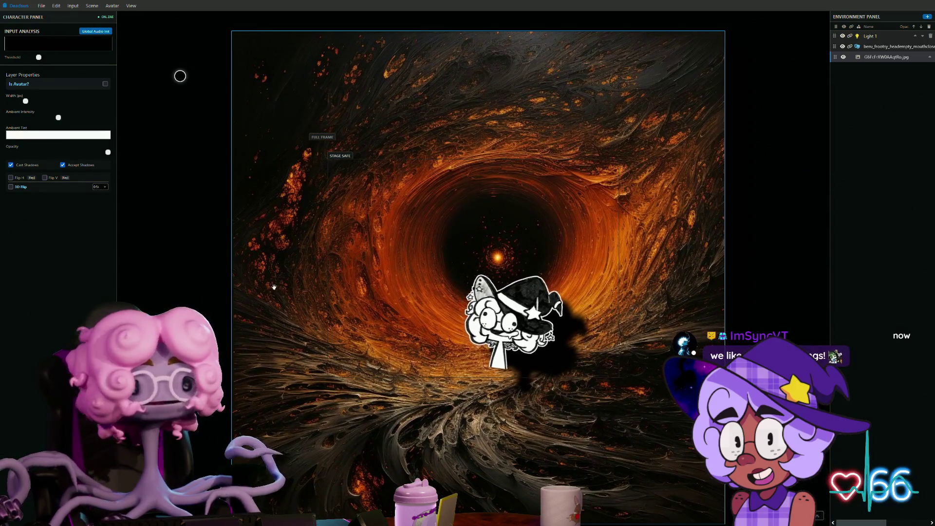
left_click(131, 6)
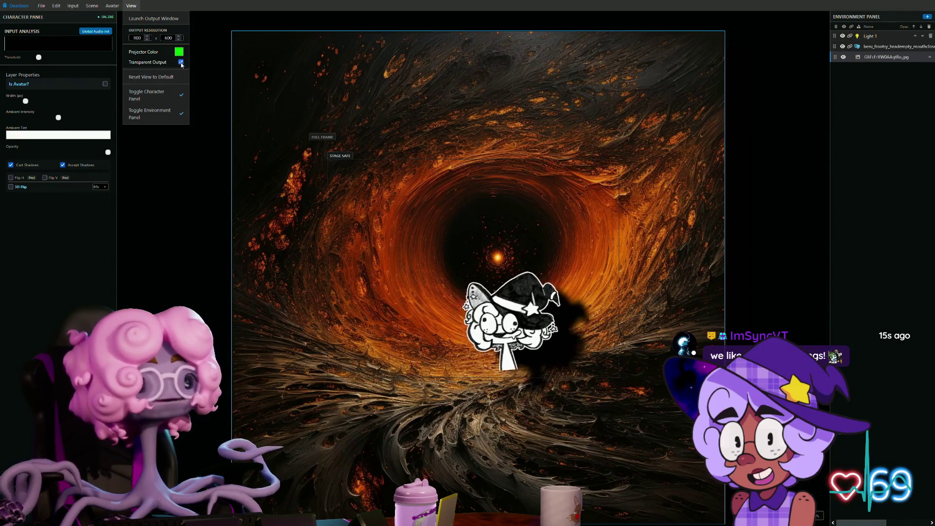
Step: Launch the scene in an output window and position it at the upper left
left_click(155, 19)
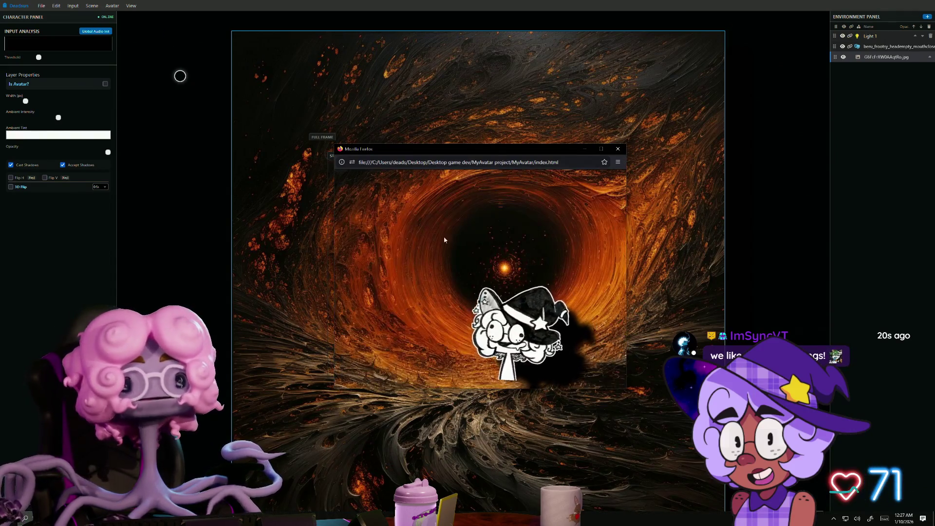
left_click_drag(485, 152, 213, 102)
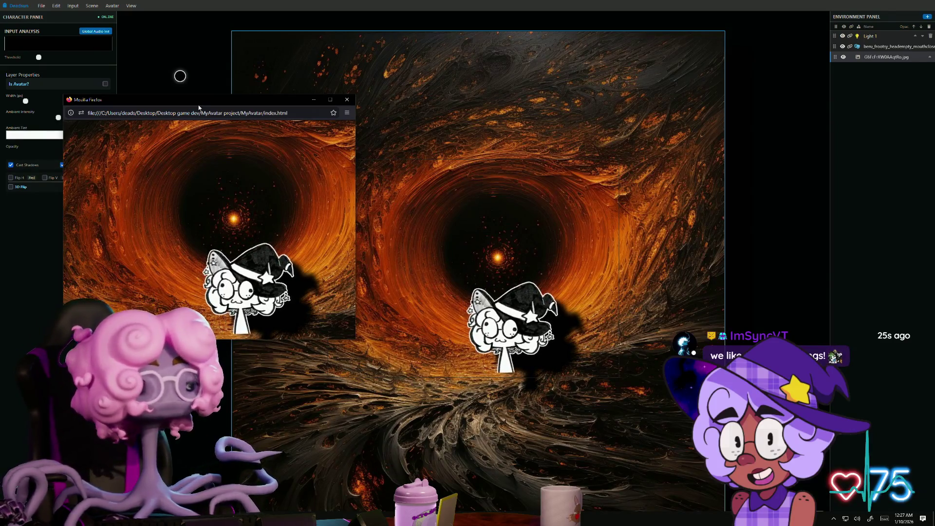
mouse_move(185, 107)
left_mouse_down()
mouse_move(403, 141)
mouse_move(254, 90)
mouse_move(222, 96)
left_mouse_up()
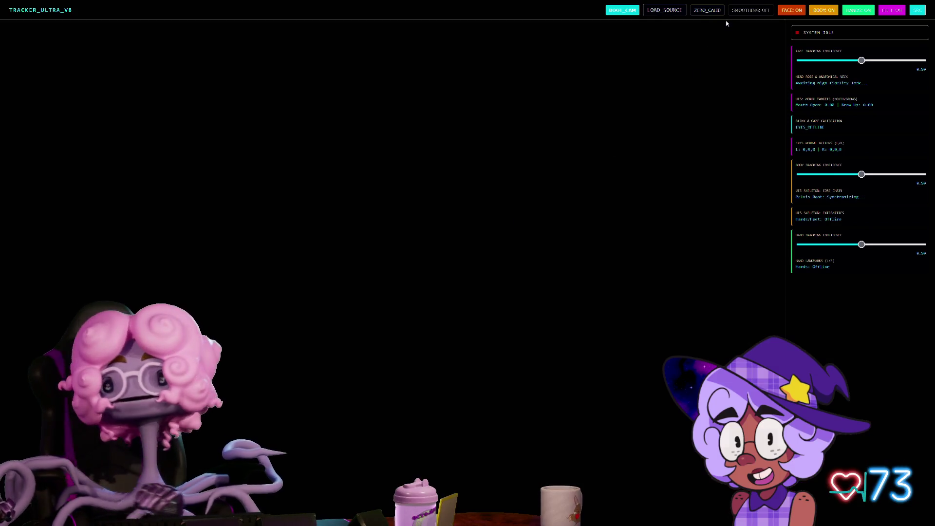
Step: Load the green-screen walking video from Downloads as the tracking source
left_click(668, 13)
left_click(91, 113)
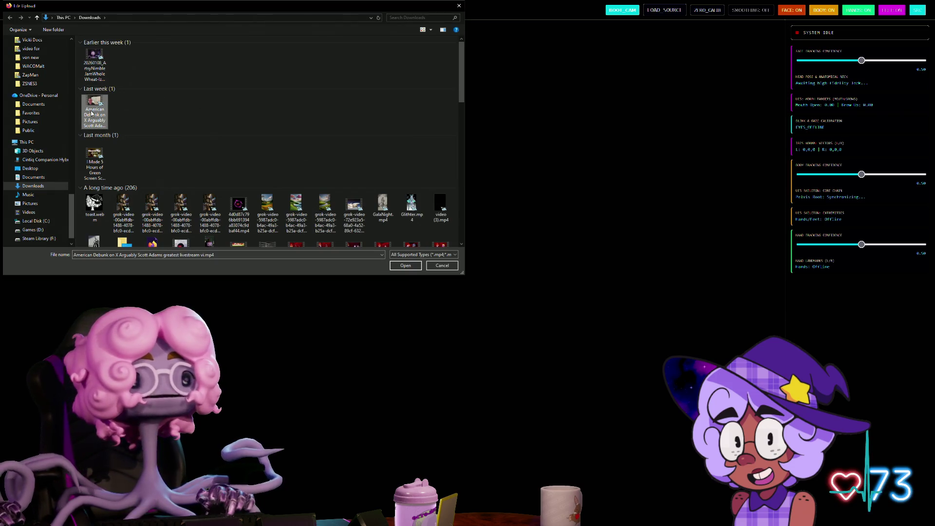
left_click(404, 266)
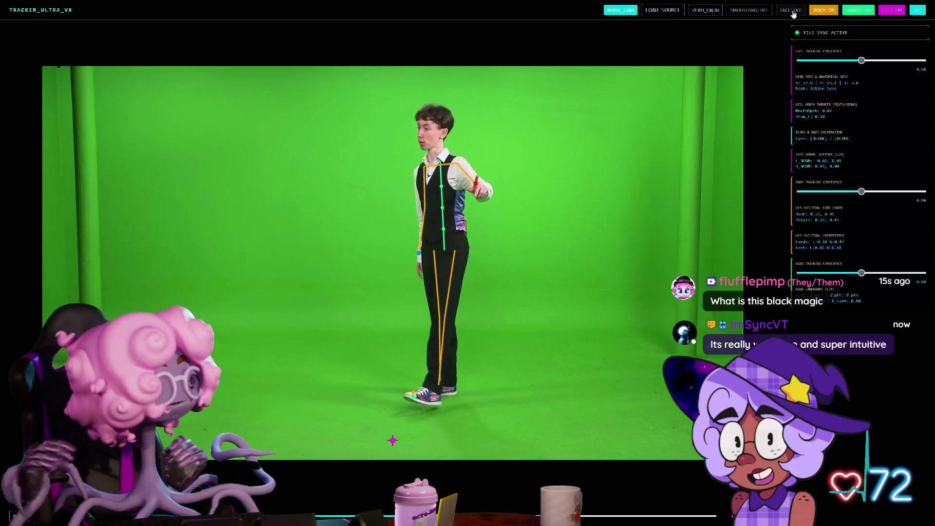
Step: Toggle face landmark tracking on, then back off
left_click(793, 10)
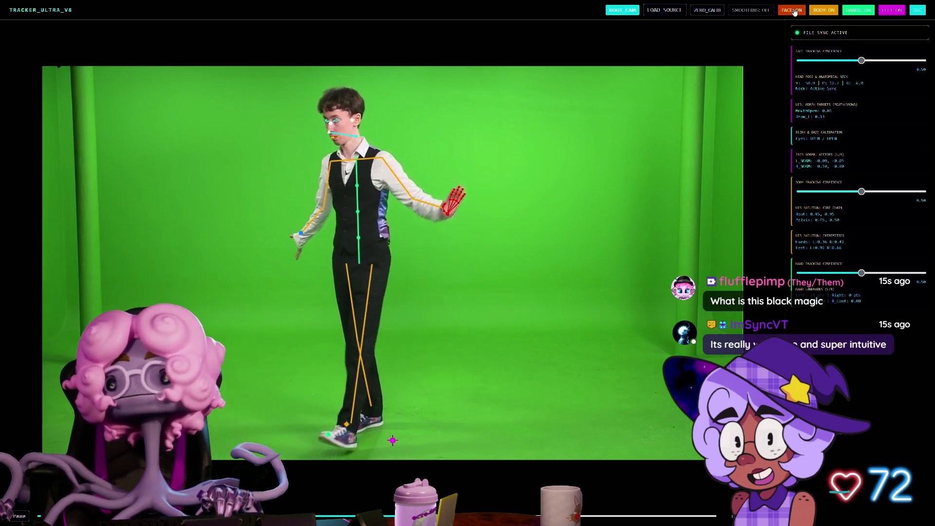
left_click(793, 11)
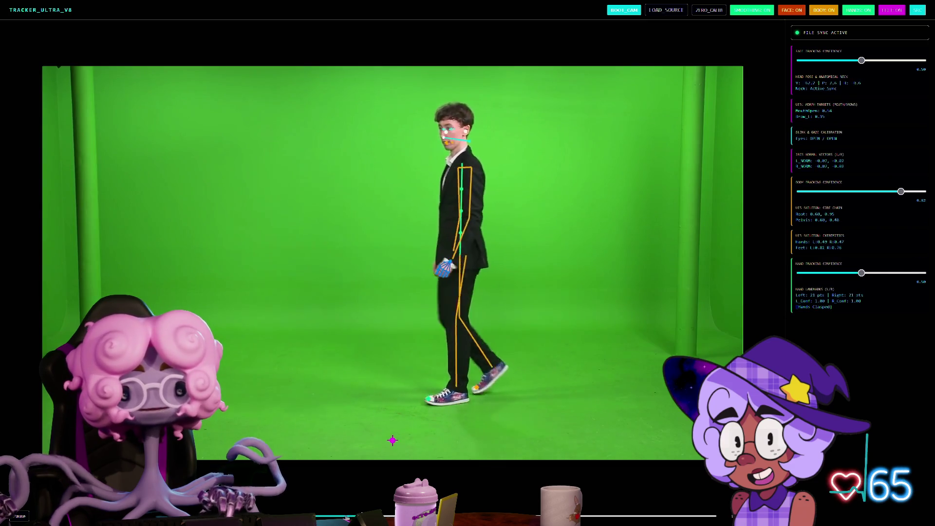
Step: Jump the video playhead back to an earlier point on the timeline
left_click(323, 516)
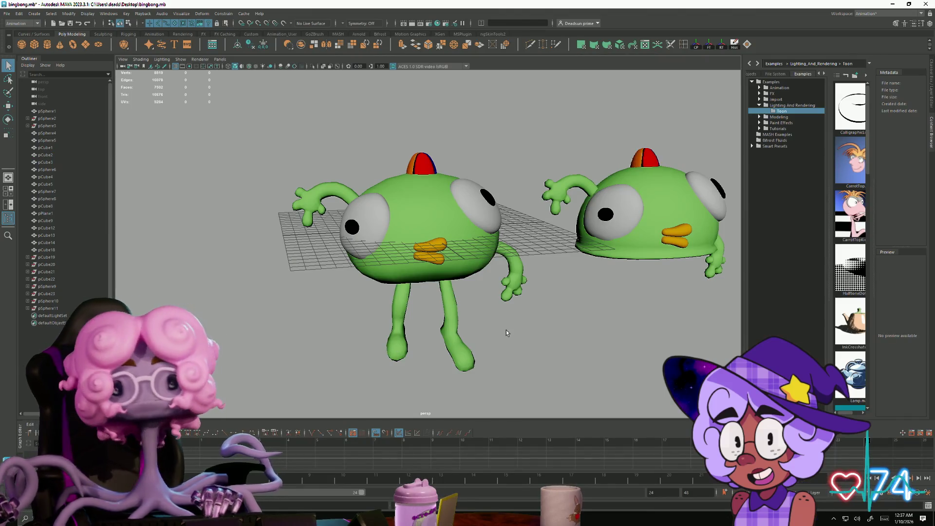
Step: Orbit the view around the characters toward the capped head
mouse_move(504, 343)
left_mouse_down("alt")
mouse_move(489, 334)
mouse_move(499, 358)
mouse_move(551, 361)
left_mouse_up("alt")
Step: Tumble the camera to inspect the creature's head, underside and a high rear view
mouse_move(551, 360)
right_mouse_down("alt")
mouse_move(644, 363)
mouse_move(457, 313)
right_mouse_up("alt")
mouse_move(457, 313)
left_mouse_down("alt")
mouse_move(512, 293)
mouse_move(383, 252)
mouse_move(392, 266)
mouse_move(417, 254)
mouse_move(335, 343)
mouse_move(346, 353)
mouse_move(315, 363)
mouse_move(317, 354)
left_mouse_up("alt")
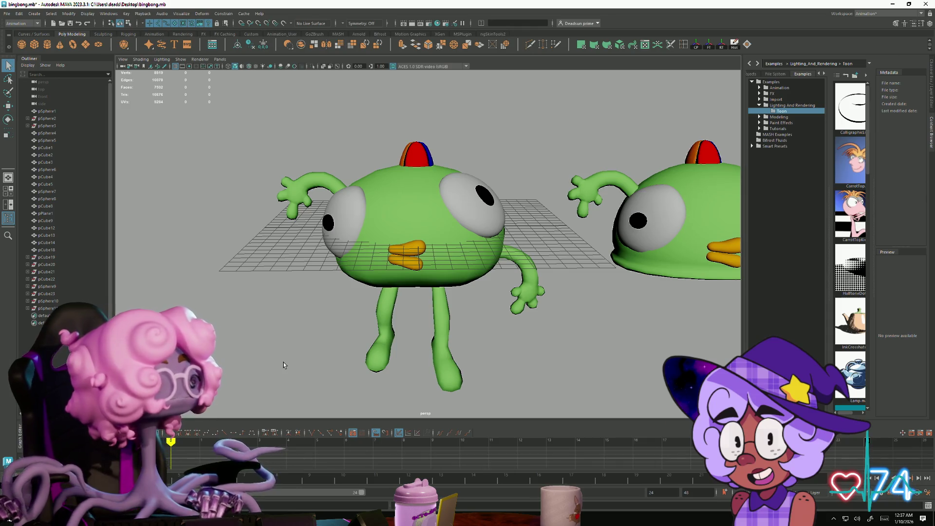
mouse_move(292, 363)
left_mouse_down("alt")
mouse_move(393, 373)
mouse_move(433, 361)
mouse_move(477, 378)
mouse_move(480, 390)
mouse_move(460, 330)
mouse_move(371, 314)
mouse_move(367, 292)
mouse_move(402, 263)
left_mouse_up("alt")
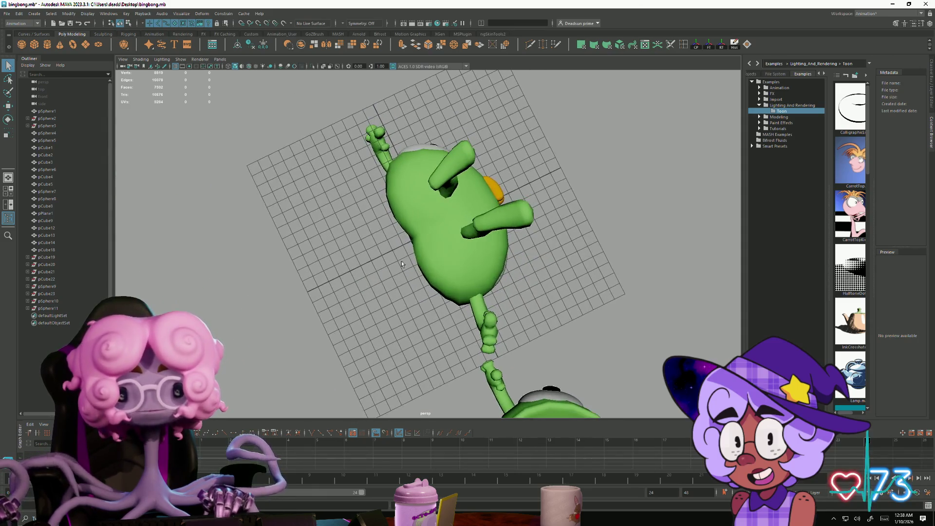
Step: Select the green body pSphere1 and switch to edge selection
left_click(417, 233)
mouse_move(418, 233)
left_mouse_down("alt")
mouse_move(460, 232)
mouse_move(390, 231)
left_mouse_up("alt")
key("F10")
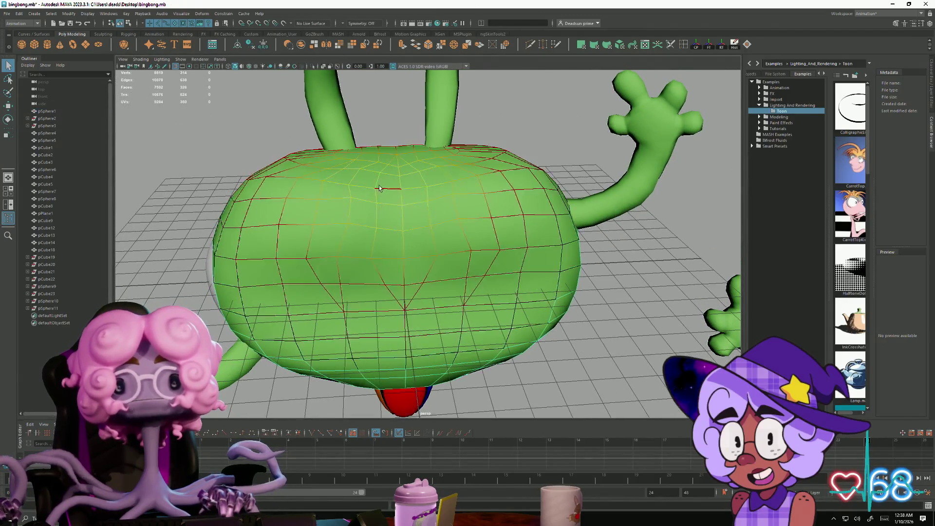
left_click(376, 214)
left_click(430, 214)
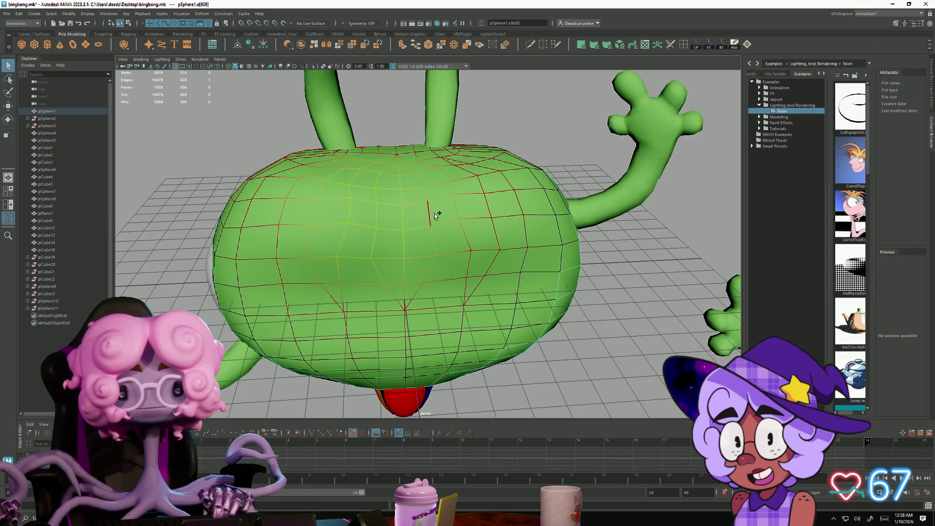
key("e")
left_click(403, 302, "shift")
key("r")
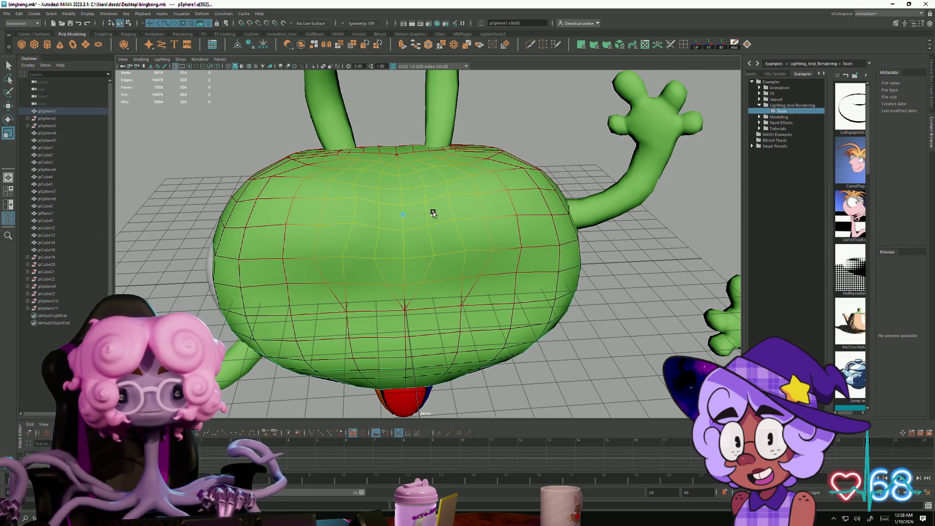
mouse_move(436, 214)
left_mouse_down("alt")
mouse_move(490, 290)
mouse_move(584, 317)
mouse_move(599, 337)
mouse_move(457, 264)
mouse_move(479, 282)
left_mouse_up("alt")
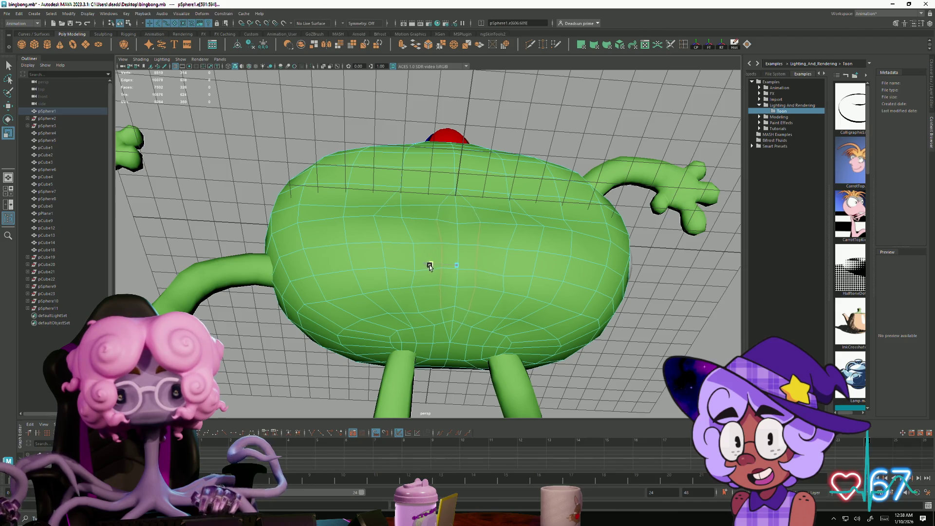
mouse_move(431, 270)
left_mouse_down("alt")
mouse_move(414, 280)
mouse_move(429, 287)
mouse_move(392, 328)
mouse_move(501, 246)
left_mouse_up("alt")
right_click_drag(501, 246, 557, 348)
mouse_move(557, 349)
left_mouse_down("alt")
mouse_move(311, 330)
mouse_move(324, 319)
mouse_move(239, 333)
left_mouse_up("alt")
scroll(253, 331, "up", 3)
scroll(239, 333, "up", 10)
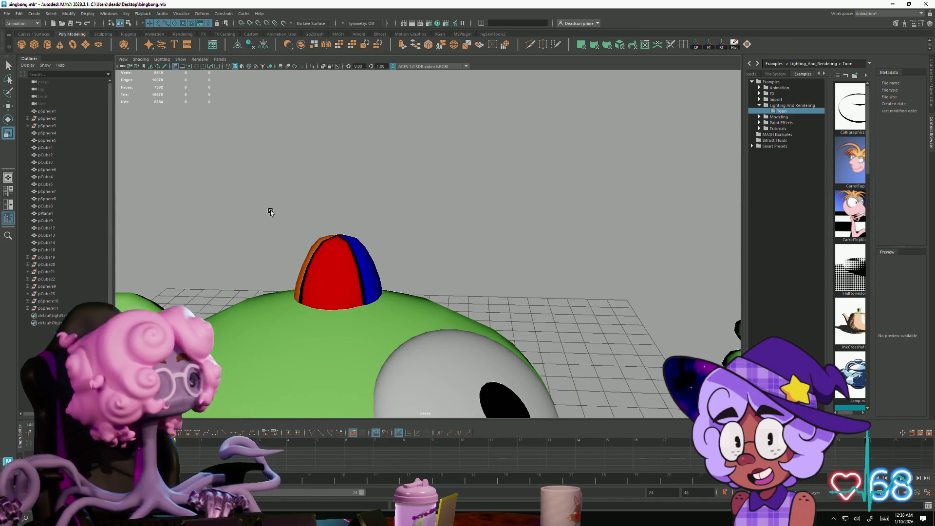
Step: Orbit, zoom and pan the view to frame both frogs from the front
scroll(273, 205, "down", 8)
mouse_move(298, 167)
left_mouse_down("alt")
mouse_move(297, 213)
mouse_move(411, 164)
mouse_move(410, 193)
mouse_move(440, 209)
mouse_move(404, 209)
left_mouse_up("alt")
right_click_drag(404, 208, 534, 313, "alt")
mouse_move(534, 313)
left_mouse_down("alt")
mouse_move(503, 280)
mouse_move(518, 317)
mouse_move(461, 263)
mouse_move(370, 251)
mouse_move(390, 247)
mouse_move(404, 261)
mouse_move(396, 267)
mouse_move(375, 258)
mouse_move(340, 266)
left_mouse_up("alt")
mouse_move(341, 265)
right_mouse_down("alt")
mouse_move(305, 280)
mouse_move(306, 268)
right_mouse_up("alt")
left_click_drag(306, 268, 308, 255, "alt")
middle_click_drag(307, 255, 279, 253, "alt")
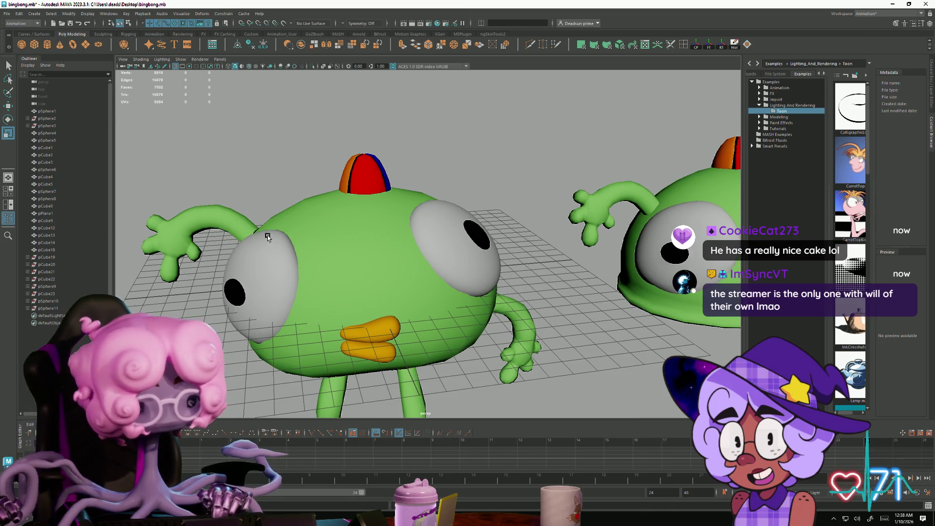
mouse_move(340, 185)
left_mouse_down("alt")
mouse_move(316, 213)
mouse_move(375, 206)
left_mouse_up("alt")
Step: Select the front frog's body and tilt the view down onto its head
left_click(442, 209)
mouse_move(507, 225)
left_mouse_down("alt")
mouse_move(472, 258)
mouse_move(404, 195)
left_mouse_up("alt")
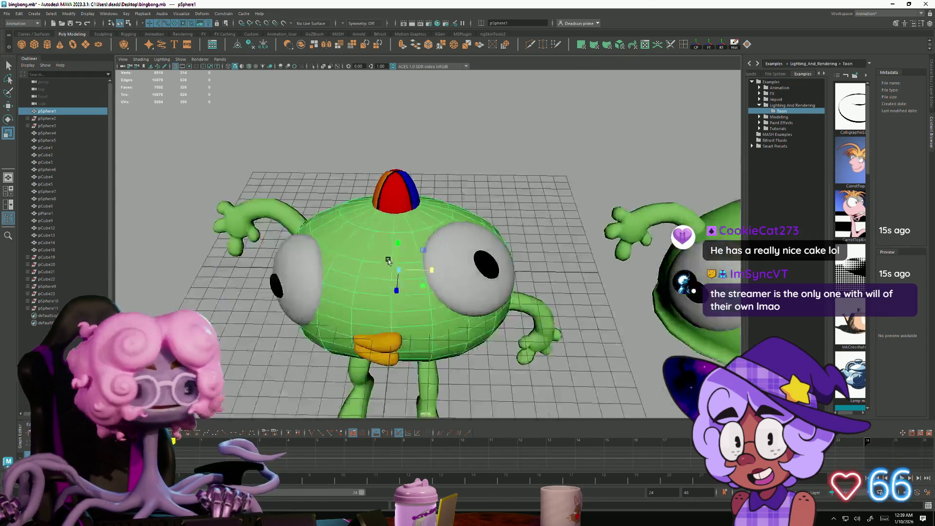
scroll(394, 140, "up", 5)
left_click_drag(393, 140, 308, 180, "alt")
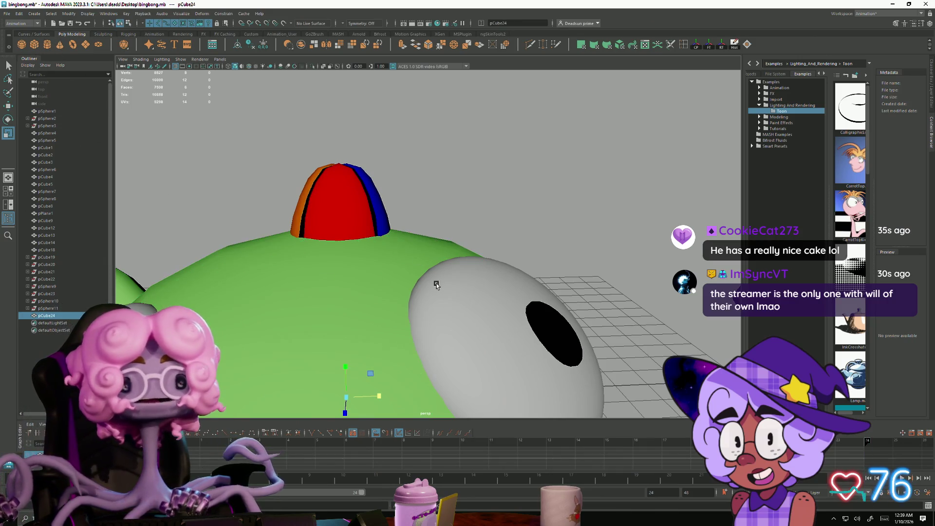
Step: Scale pCube24 down on top of the head and frame the view on it
scroll(277, 154, "down", 5)
mouse_move(277, 154)
left_mouse_down("alt")
mouse_move(341, 292)
mouse_move(390, 178)
mouse_move(385, 166)
left_mouse_up("alt")
key("w")
key("r")
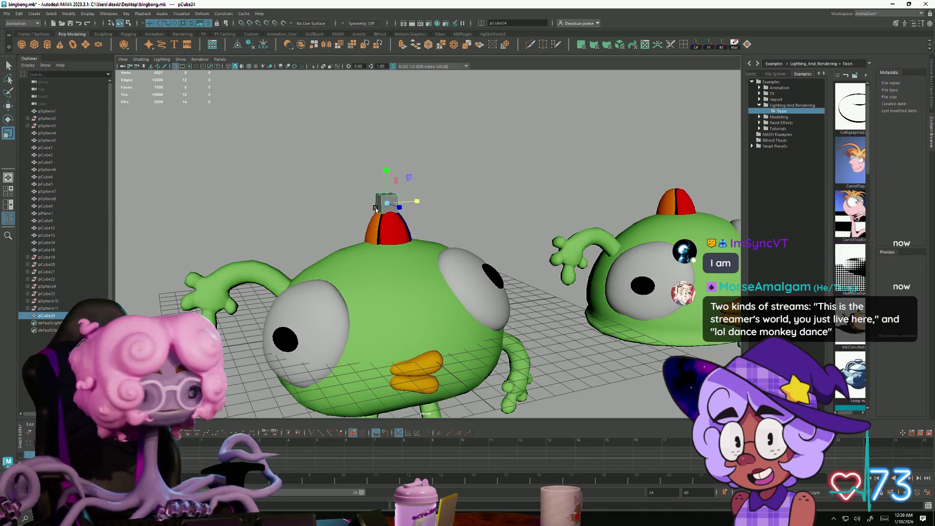
left_click_drag(390, 202, 384, 204)
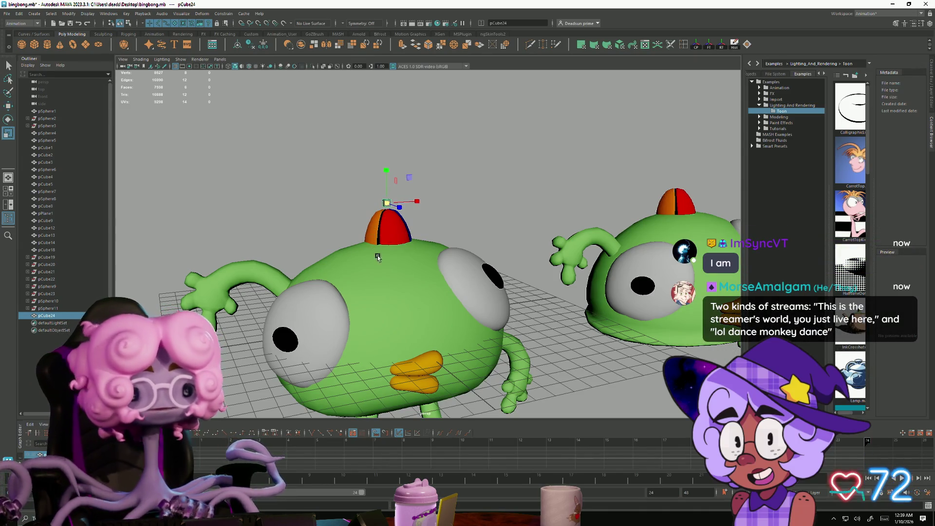
key("f")
Step: Shrink the cube slightly more and check it sits atop the hat
mouse_move(389, 286)
right_mouse_down("alt")
mouse_move(313, 247)
mouse_move(313, 267)
right_mouse_up("alt")
mouse_move(313, 268)
left_mouse_down("alt")
mouse_move(365, 257)
mouse_move(354, 259)
left_mouse_up("alt")
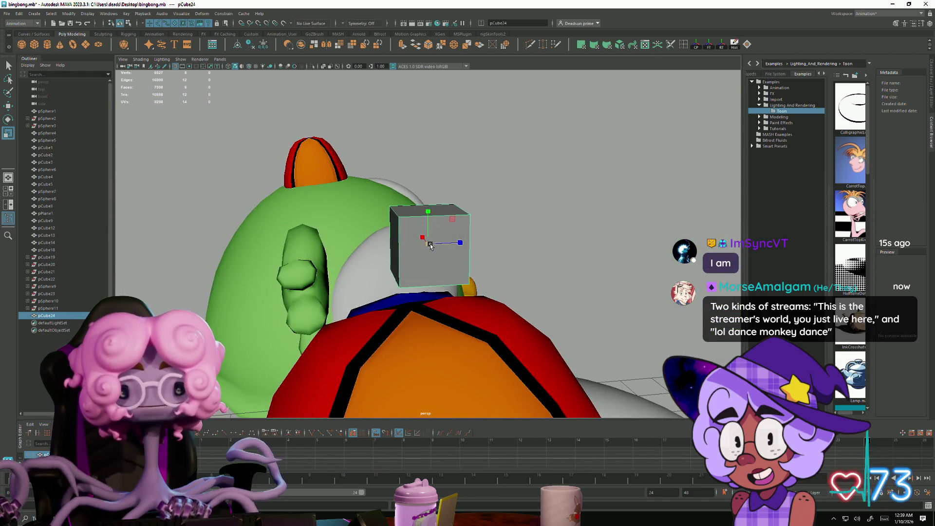
left_click_drag(430, 245, 423, 244)
key("w")
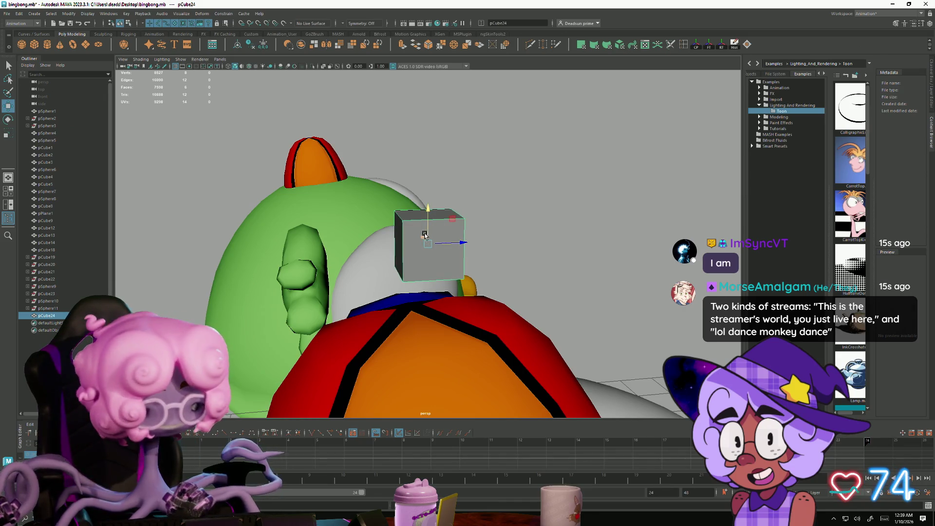
mouse_move(434, 231)
left_mouse_down("alt")
mouse_move(428, 223)
mouse_move(446, 238)
mouse_move(417, 265)
mouse_move(413, 297)
mouse_move(328, 304)
mouse_move(388, 305)
left_mouse_up("alt")
Step: Lift the cube slightly and lower its top face to squash it into a short slab
left_click_drag(423, 255, 423, 217)
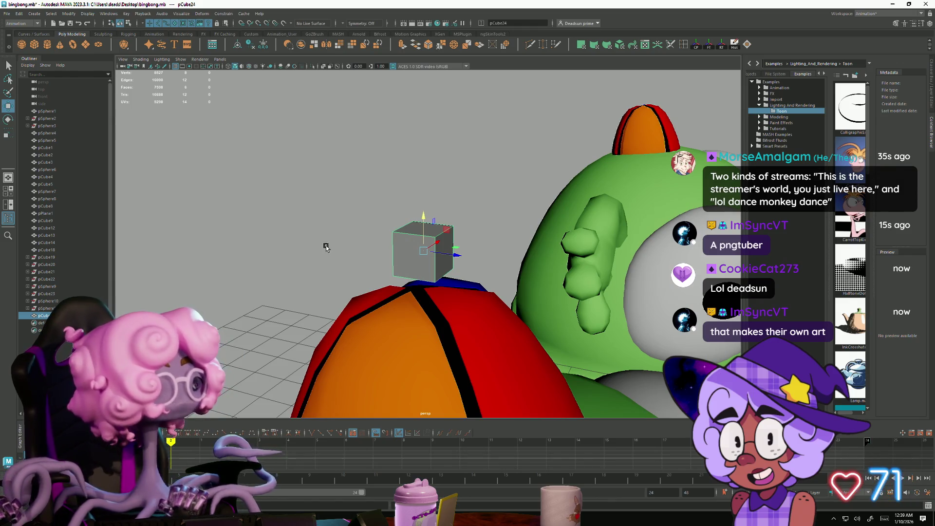
scroll(414, 229, "up", 5)
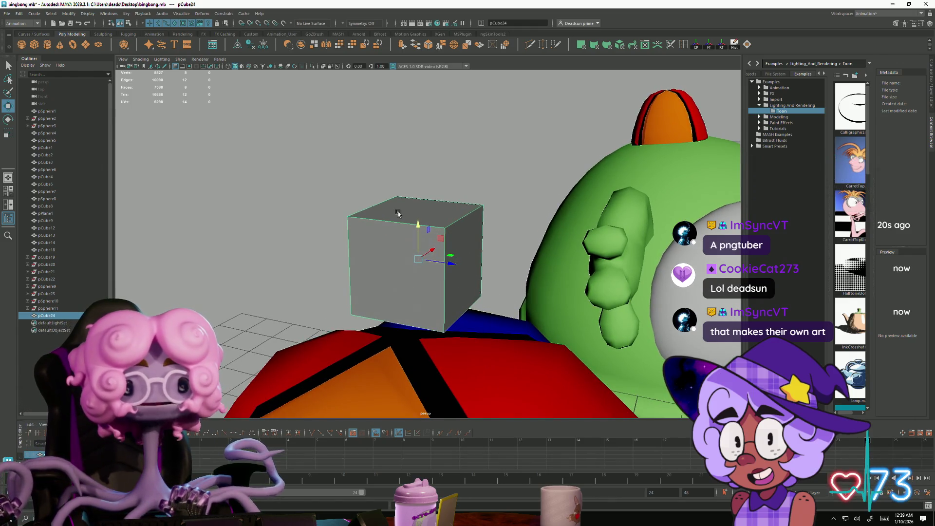
right_click_drag(398, 214, 398, 230)
left_click(420, 210)
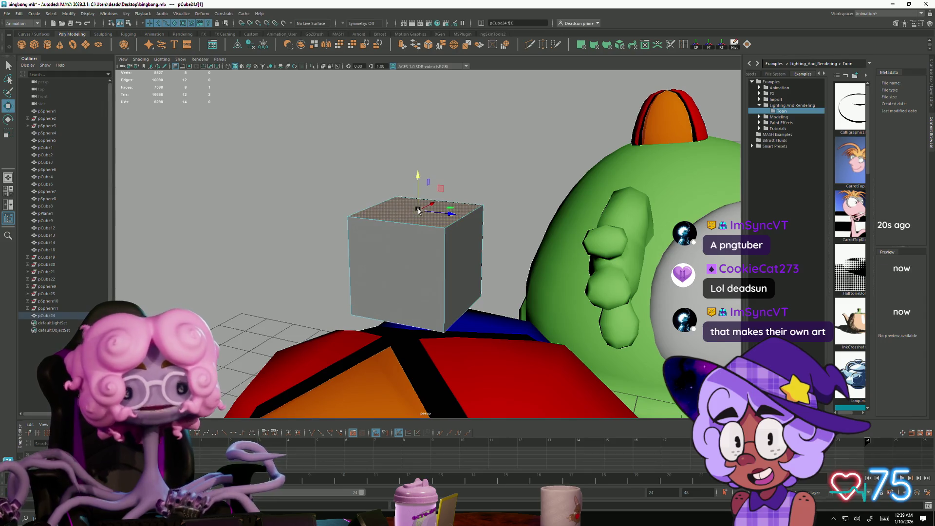
mouse_move(412, 199)
left_mouse_down()
mouse_move(413, 236)
mouse_move(410, 225)
left_mouse_up()
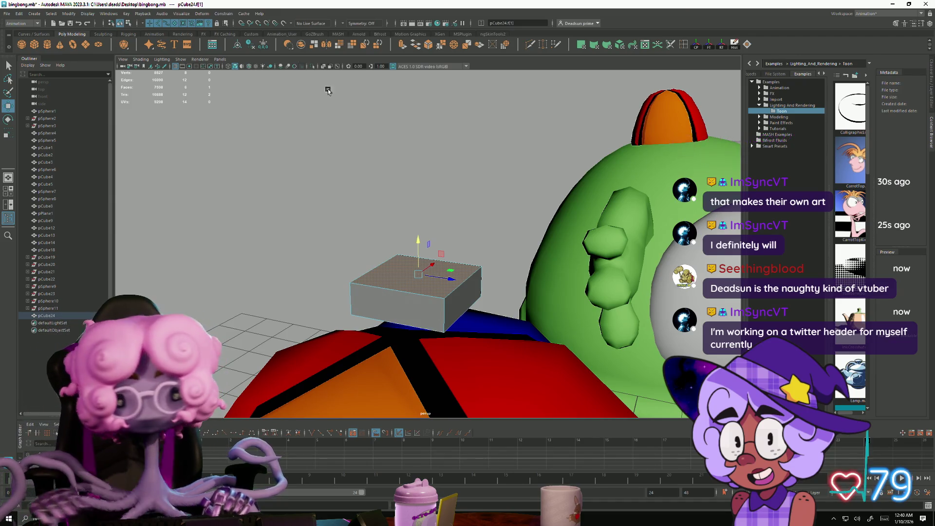
Step: Select the side faces, then reselect the top face and extrude it
left_click(398, 306)
mouse_move(398, 306)
left_mouse_down("alt")
mouse_move(452, 321)
mouse_move(467, 312)
mouse_move(489, 335)
mouse_move(481, 336)
left_mouse_up("alt")
left_click(468, 312, "shift")
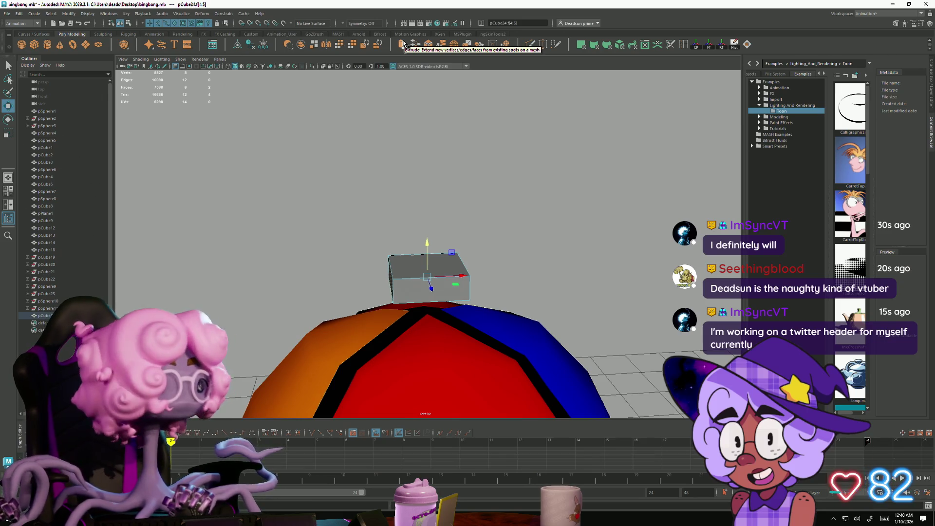
mouse_move(472, 249)
left_mouse_down("alt")
mouse_move(491, 247)
mouse_move(468, 263)
left_mouse_up("alt")
left_click(419, 253)
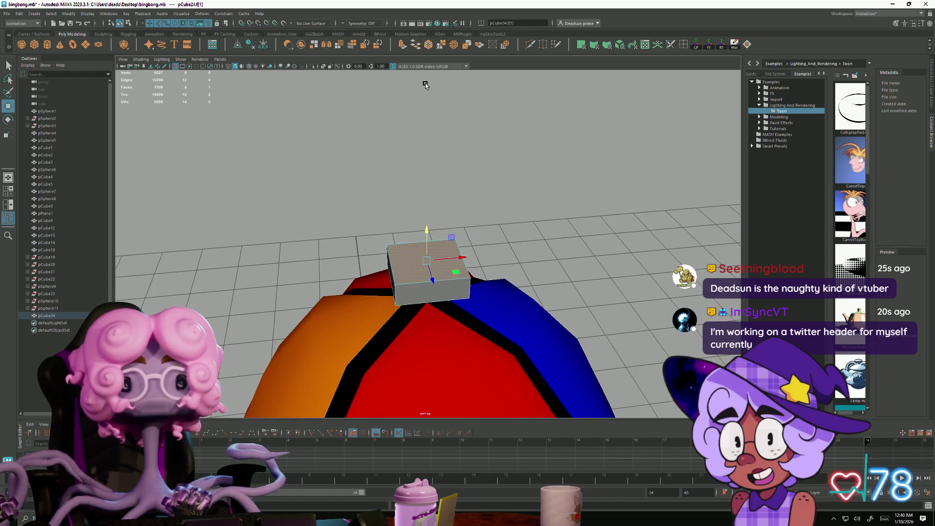
left_click(404, 45)
Step: Raise the extruded top face using local-axis handles
left_click(400, 269)
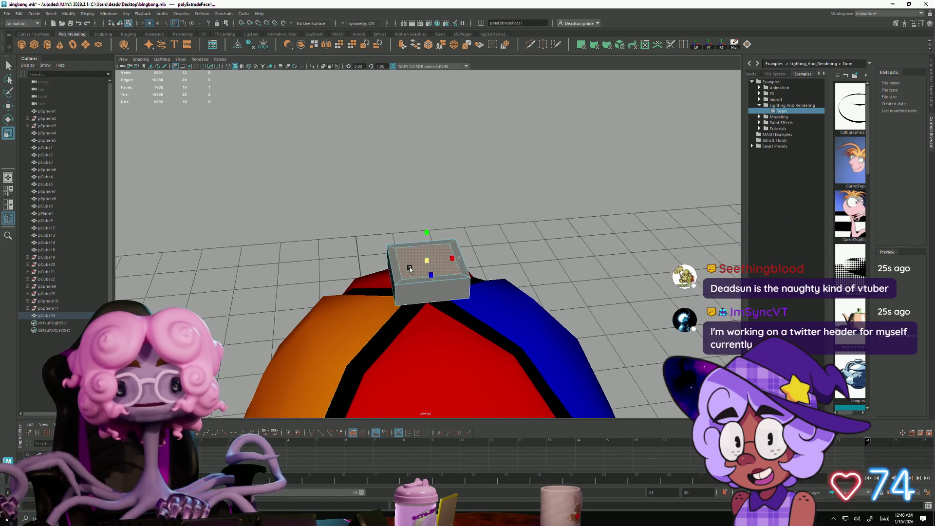
key("w")
left_click_drag(424, 231, 430, 204)
mouse_move(395, 259)
left_mouse_down("alt")
mouse_move(386, 234)
mouse_move(496, 258)
left_mouse_up("alt")
Step: Extrude the top again, pull it up and scale it narrower into a tapered top
key("ctrl+e")
left_click_drag(430, 214, 432, 200)
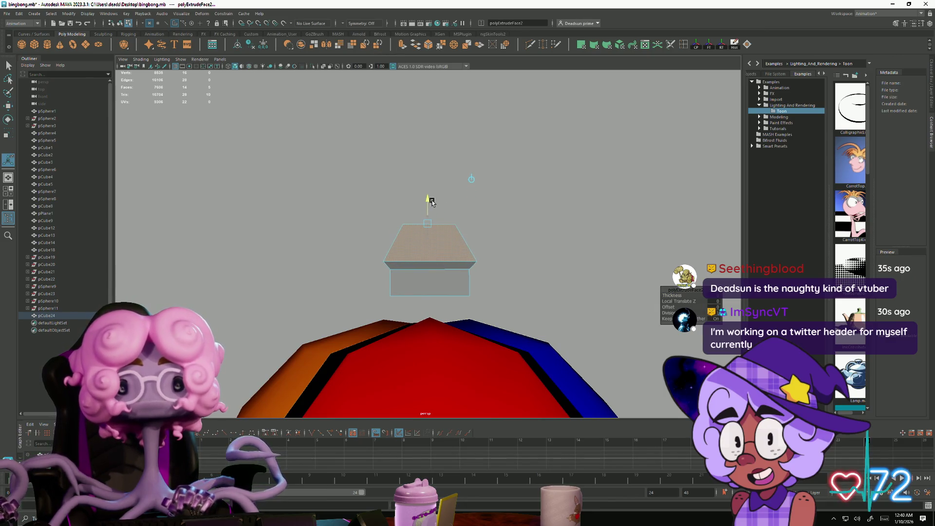
key("r")
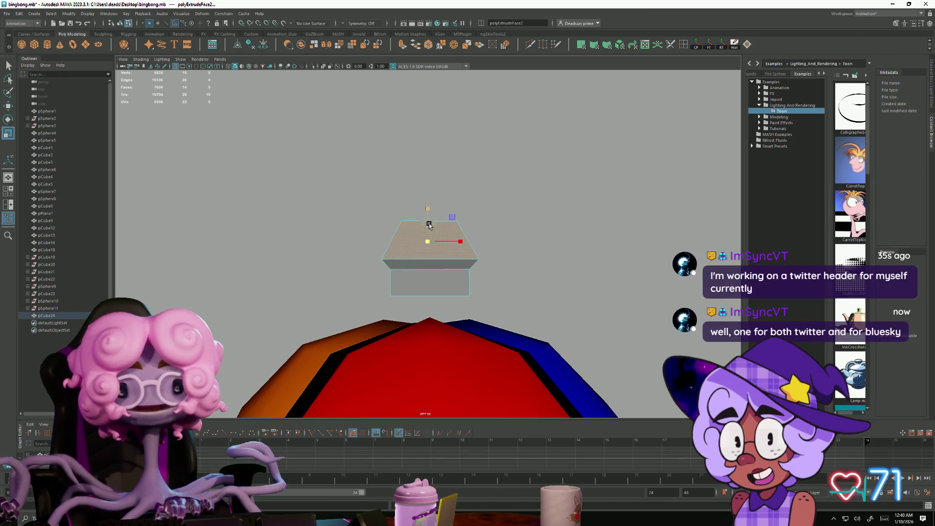
mouse_move(425, 243)
left_mouse_down()
mouse_move(411, 245)
mouse_move(443, 210)
mouse_move(425, 210)
left_mouse_up()
left_click(409, 245)
key("w")
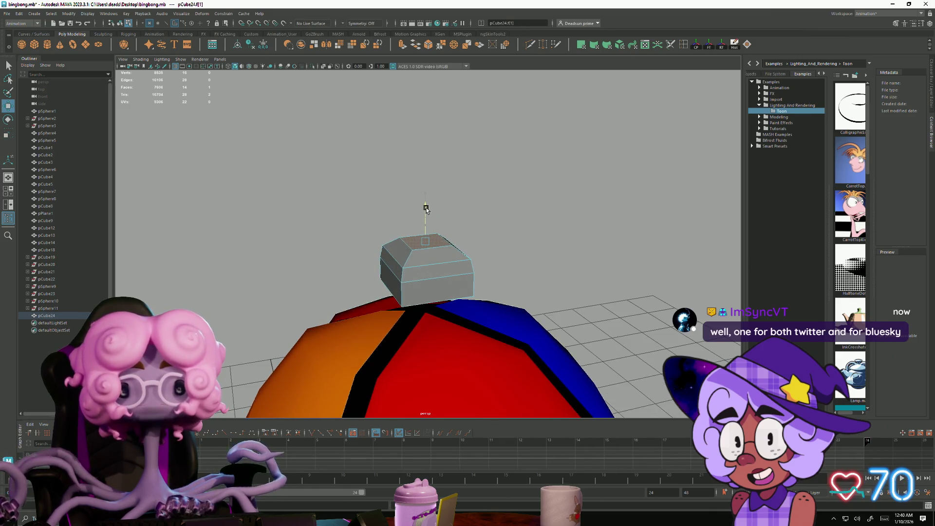
mouse_move(417, 277)
left_mouse_down("alt")
mouse_move(404, 285)
mouse_move(407, 304)
left_mouse_up("alt")
left_click(405, 284)
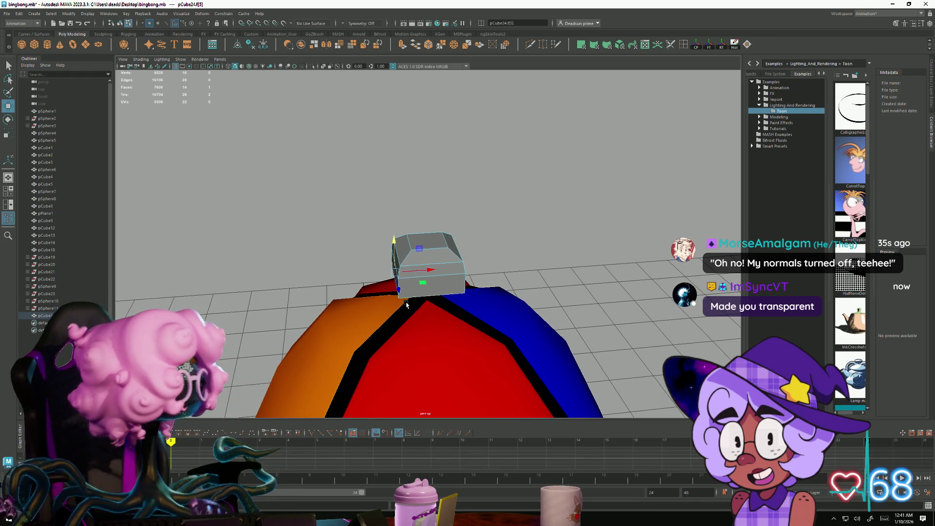
Step: Extrude the selected side face and scale it down into a smaller inset panel
mouse_move(244, 249)
left_mouse_down("alt")
mouse_move(305, 242)
mouse_move(331, 160)
left_mouse_up("alt")
left_click(402, 45)
left_click_drag(378, 310, 359, 312)
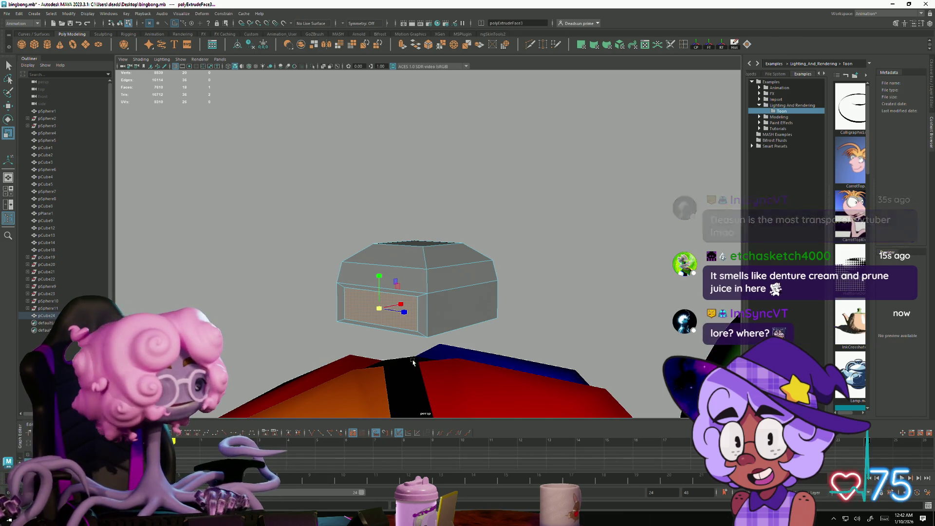
Step: Extrude pCube24's inset side face outward to the left into a new box section
mouse_move(428, 352)
left_mouse_down("alt")
mouse_move(457, 301)
mouse_move(506, 296)
mouse_move(440, 127)
left_mouse_up("alt")
left_click(403, 48)
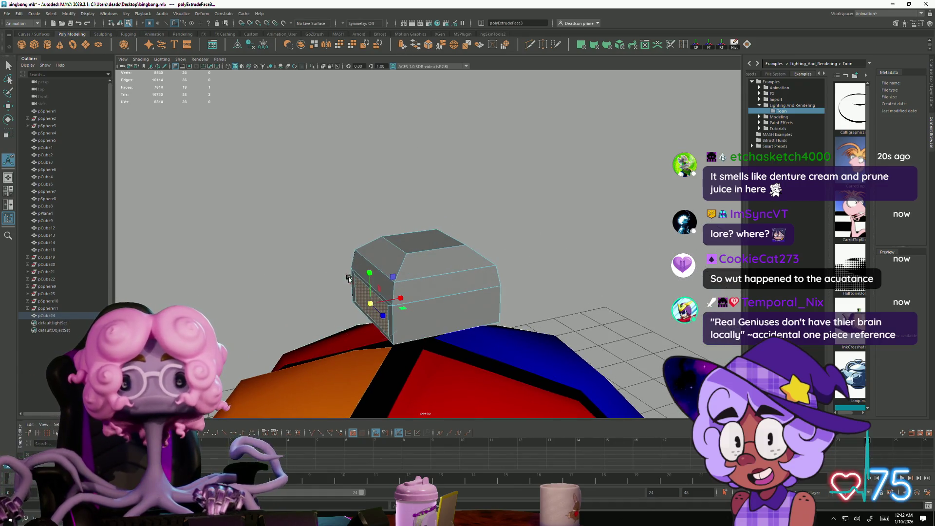
left_click_drag(408, 301, 340, 307)
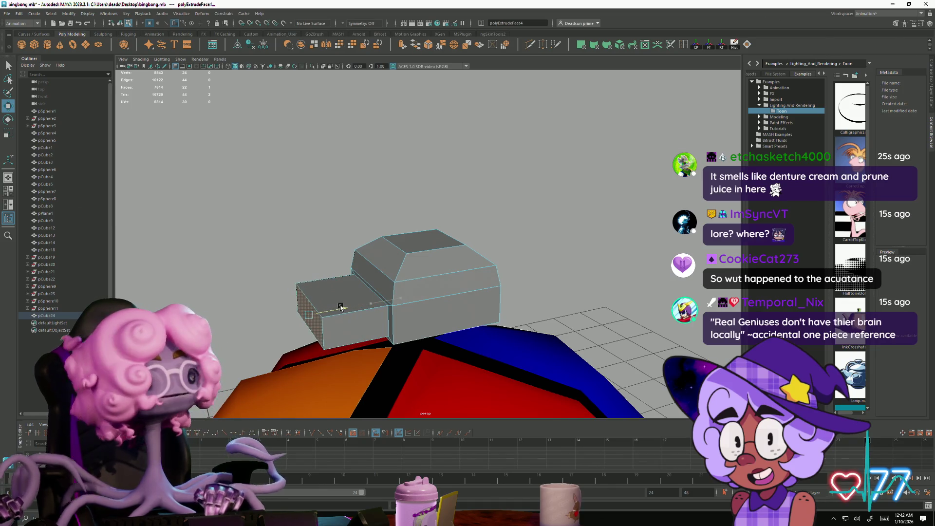
Step: Select the new section's top and bottom faces and switch to the Scale tool
left_click(345, 292)
mouse_move(345, 293)
left_mouse_down("alt")
mouse_move(338, 316)
mouse_move(314, 319)
left_mouse_up("alt")
left_click(336, 325)
left_click(337, 283)
key("r")
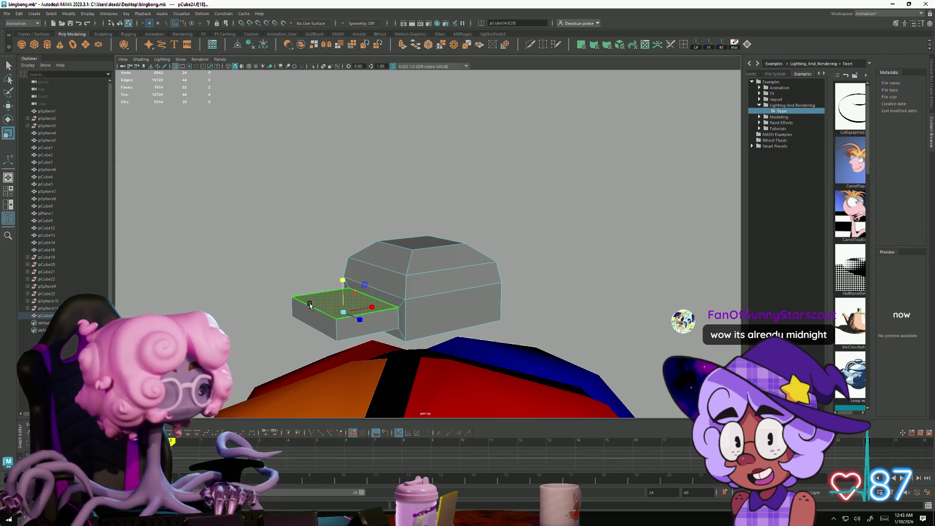
Step: Extrude the new section's front face far outward into a long, slender arm
left_click(313, 319)
left_click_drag(313, 319, 317, 355, "alt")
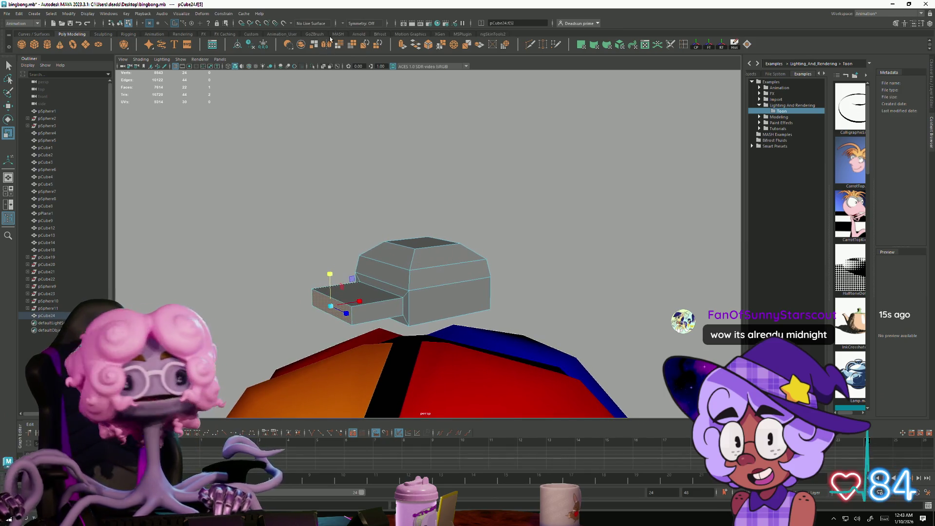
left_click(402, 44)
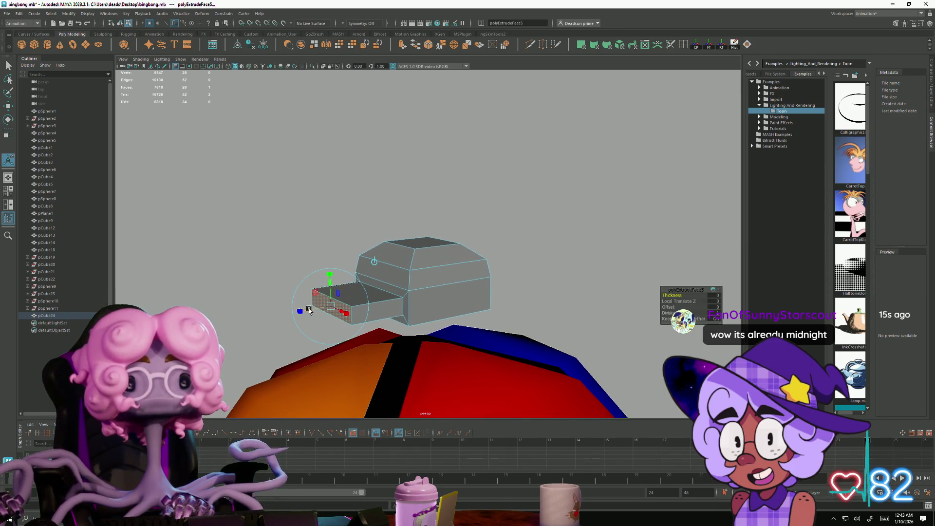
mouse_move(308, 311)
left_mouse_down("alt")
mouse_move(345, 280)
mouse_move(327, 267)
mouse_move(167, 267)
mouse_move(225, 305)
mouse_move(194, 297)
mouse_move(206, 296)
left_mouse_up("alt")
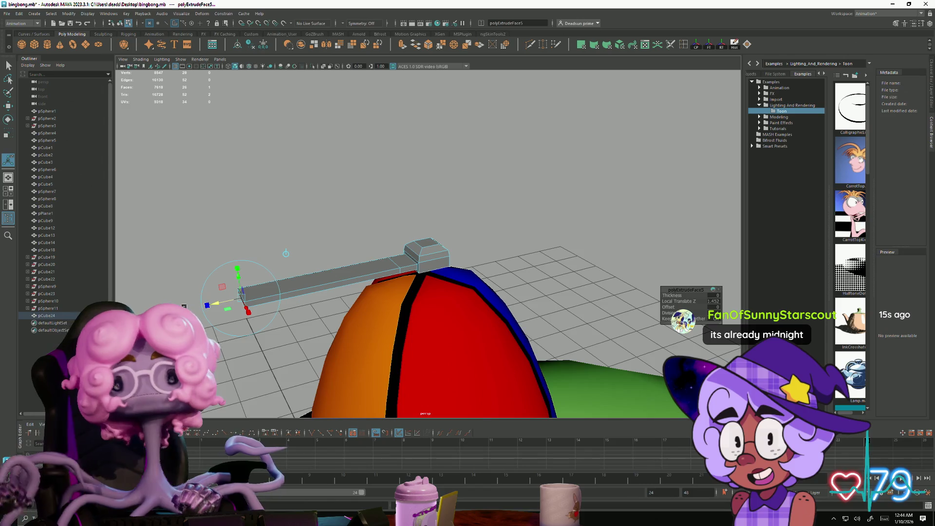
Step: Scale up the arm's end face so it flares into a wide, flat blade
mouse_move(229, 298)
left_mouse_down("alt")
mouse_move(298, 313)
mouse_move(276, 340)
mouse_move(305, 340)
mouse_move(304, 328)
mouse_move(355, 336)
mouse_move(317, 359)
left_mouse_up("alt")
key("e")
key("r")
left_click_drag(245, 263, 237, 295)
mouse_move(237, 294)
left_mouse_down("alt")
mouse_move(276, 299)
mouse_move(278, 317)
mouse_move(264, 254)
left_mouse_up("alt")
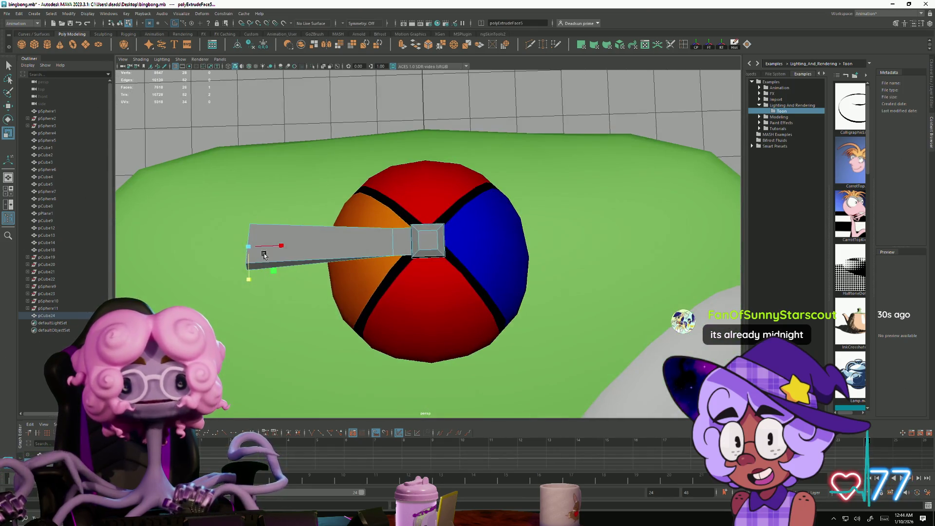
Step: Insert 5 evenly spaced edge loops along the arm using the Multiple edge loops option
double_click(687, 46)
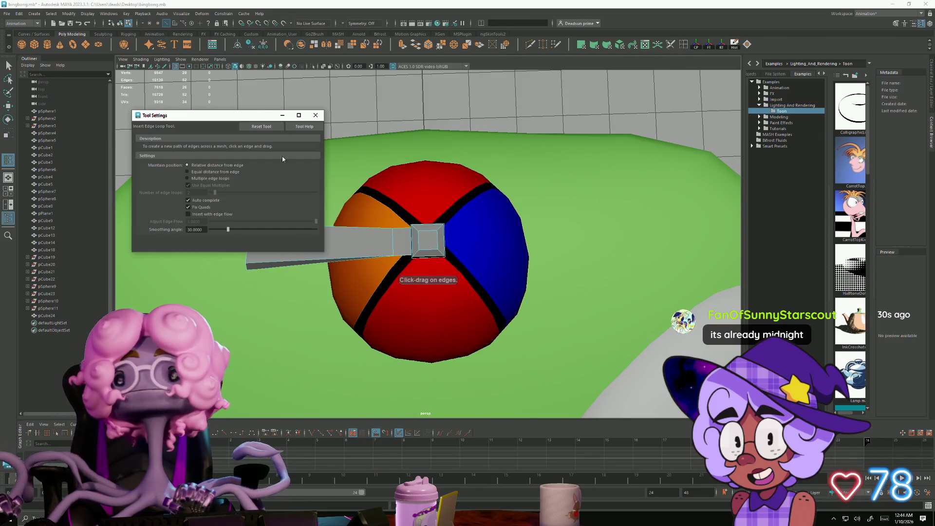
left_click(187, 178)
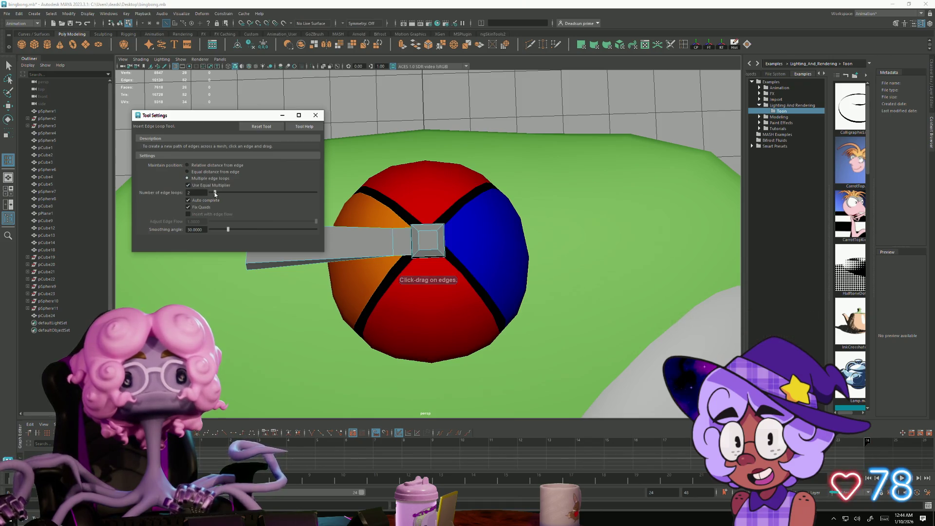
left_click_drag(215, 194, 220, 193)
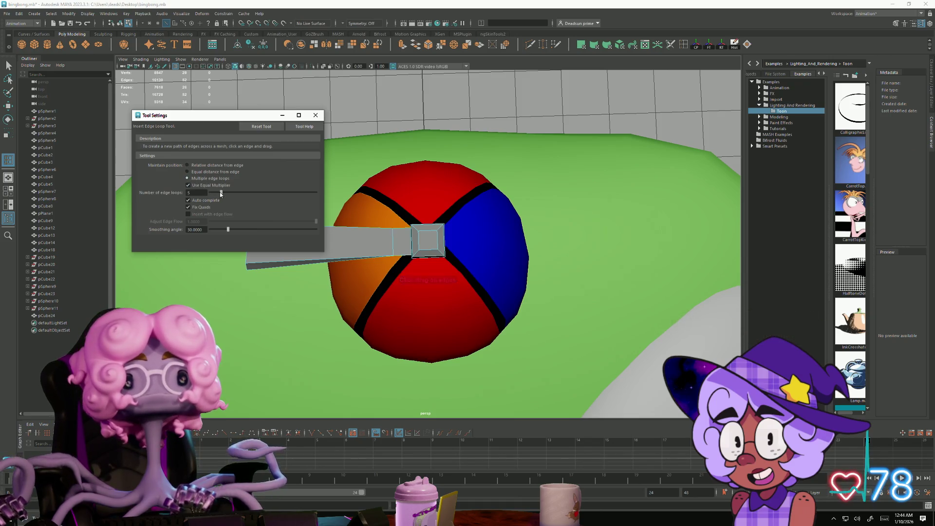
left_click(343, 227)
left_click(316, 114)
mouse_move(273, 311)
left_mouse_down("alt")
mouse_move(263, 277)
mouse_move(262, 314)
mouse_move(317, 255)
mouse_move(357, 247)
left_mouse_up("alt")
key("F9")
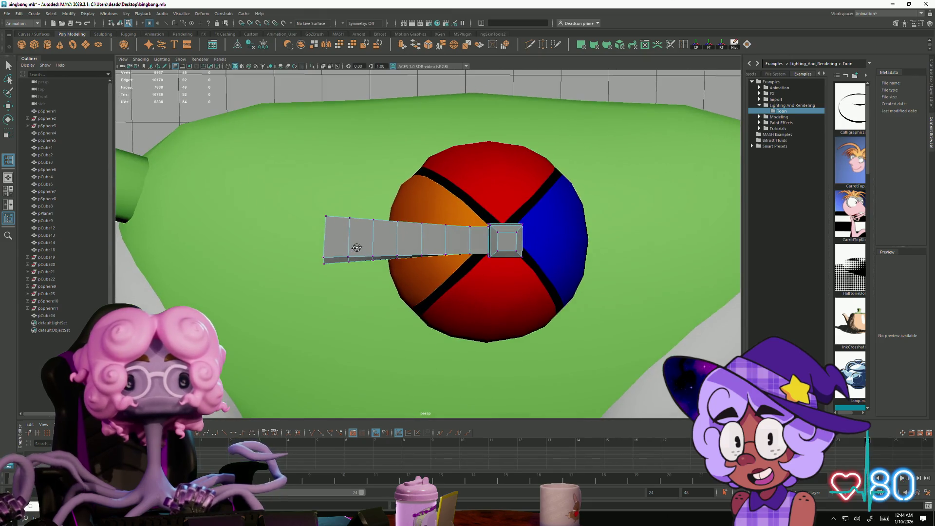
Step: Scale vertex columns along the arm so it tapers toward the hub, then select the tip face
key("F8")
key("r")
right_click_drag(374, 236, 333, 240)
mouse_move(338, 202)
left_mouse_down()
mouse_move(380, 287)
mouse_move(389, 285)
mouse_move(361, 278)
mouse_move(358, 288)
mouse_move(406, 282)
left_mouse_up()
left_click(8, 65)
key("r")
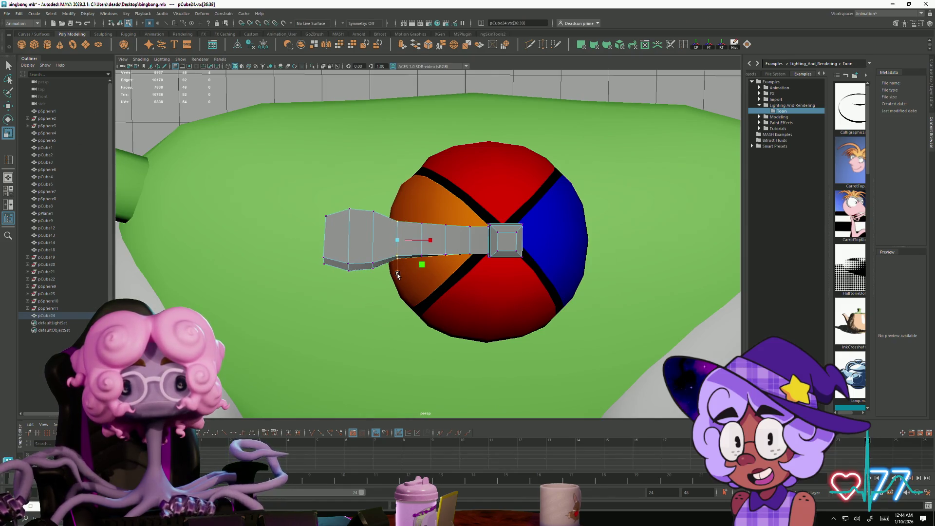
left_click_drag(420, 232, 428, 286)
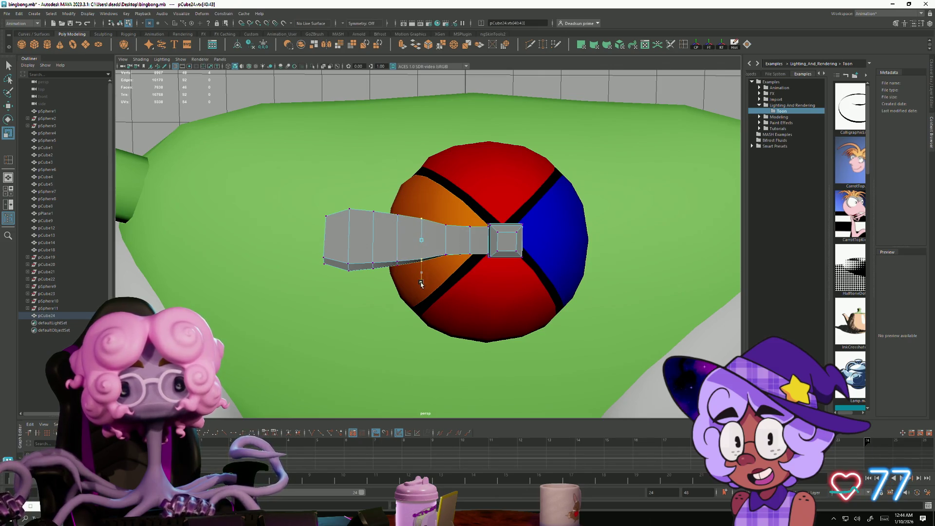
left_click_drag(448, 282, 450, 276)
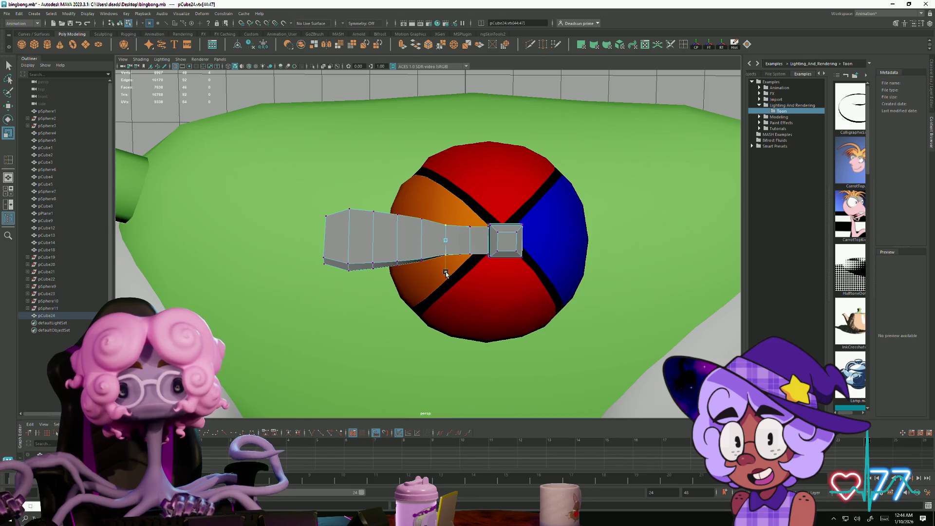
mouse_move(347, 266)
left_mouse_down("alt")
mouse_move(360, 258)
mouse_move(351, 238)
mouse_move(328, 229)
mouse_move(433, 294)
left_mouse_up("alt")
right_click_drag(433, 294, 431, 314)
left_click(385, 292)
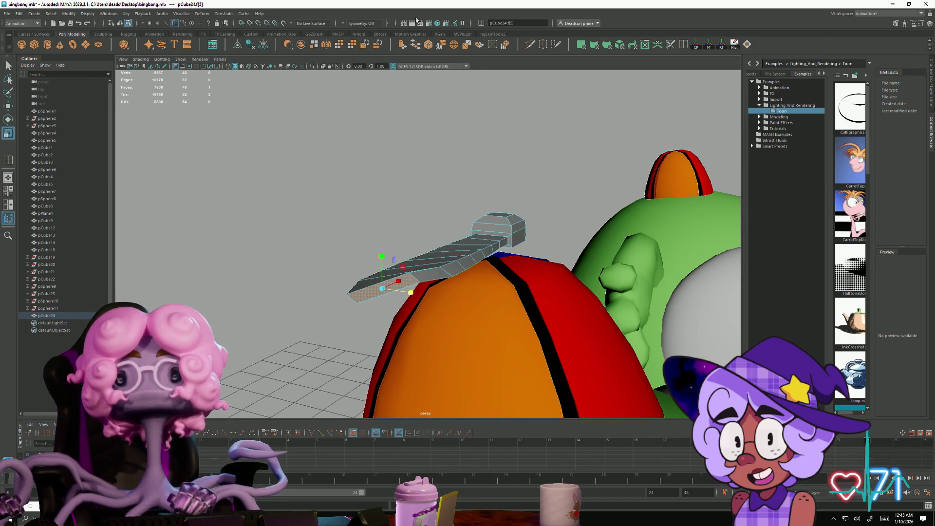
Step: Extrude the arm's tip face outward to lengthen the blade
key("ctrl+e")
left_click_drag(434, 153, 359, 342, "alt")
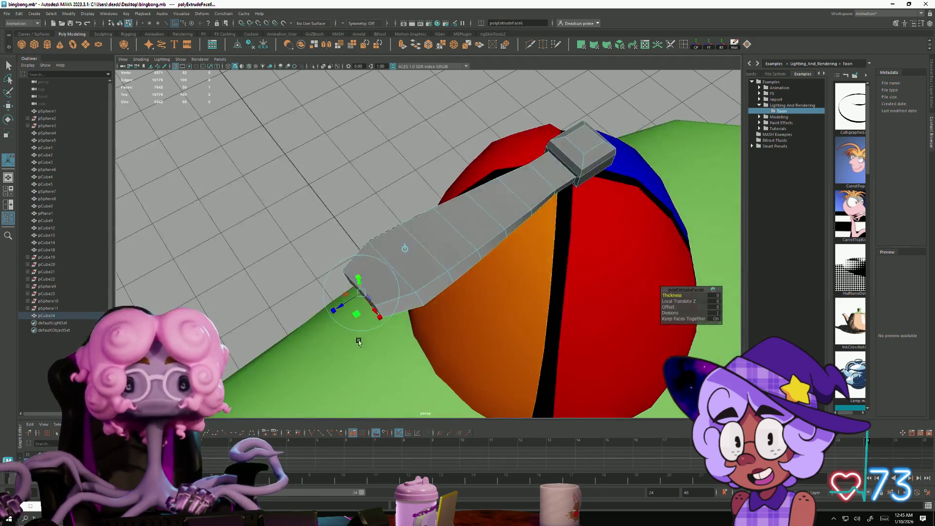
mouse_move(345, 308)
left_mouse_down()
mouse_move(319, 314)
mouse_move(442, 299)
mouse_move(412, 293)
left_mouse_up()
key("r")
key("e")
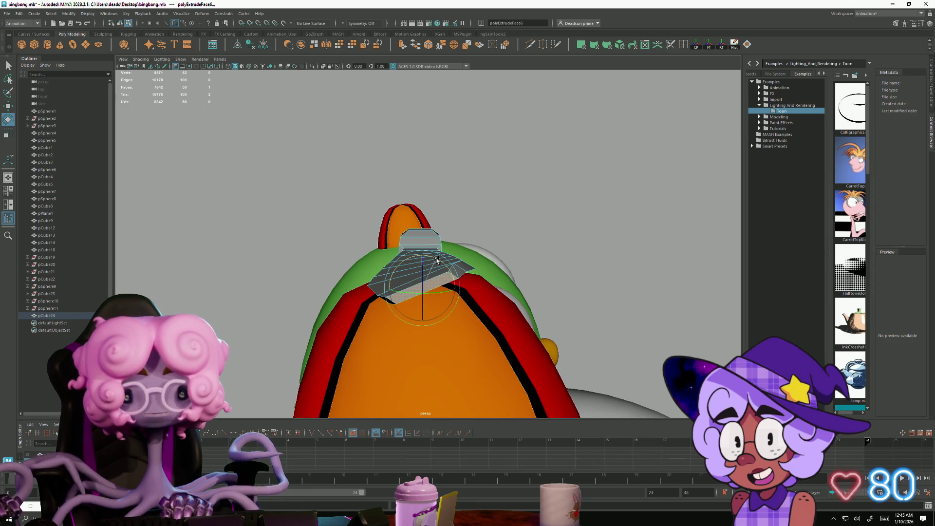
mouse_move(467, 285)
left_mouse_down("alt")
mouse_move(428, 330)
mouse_move(486, 313)
mouse_move(469, 328)
mouse_move(530, 236)
mouse_move(497, 265)
mouse_move(470, 323)
mouse_move(507, 330)
mouse_move(543, 317)
mouse_move(532, 302)
left_mouse_up("alt")
Step: Scale the vertex loop at the blade's end
right_click_drag(372, 261, 341, 262)
left_click_drag(445, 200, 480, 345)
key("r")
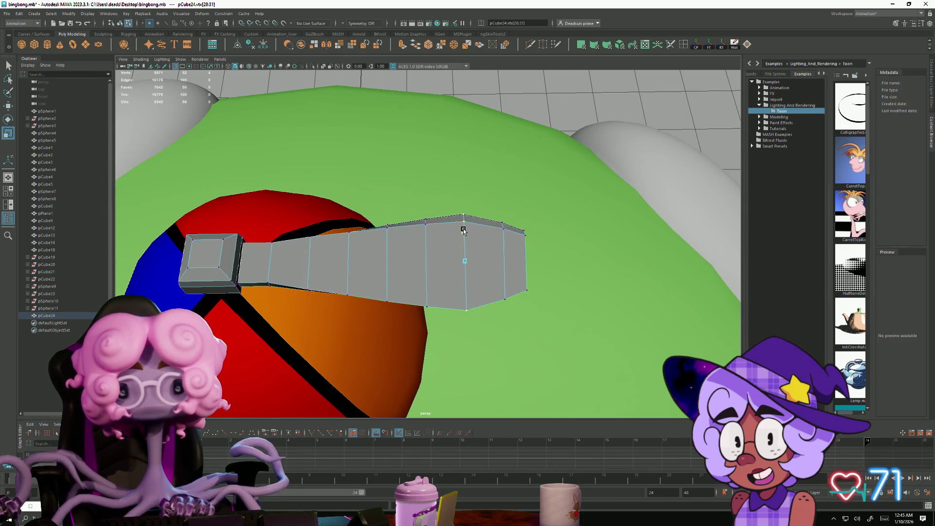
left_click_drag(463, 229, 454, 257, "alt")
Step: Extrude the tip face again, shrinking and tilting it into a narrow tip
right_click_drag(454, 256, 454, 275)
left_click(453, 259)
mouse_move(453, 259)
left_mouse_down("alt")
mouse_move(430, 348)
mouse_move(441, 338)
mouse_move(413, 224)
left_mouse_up("alt")
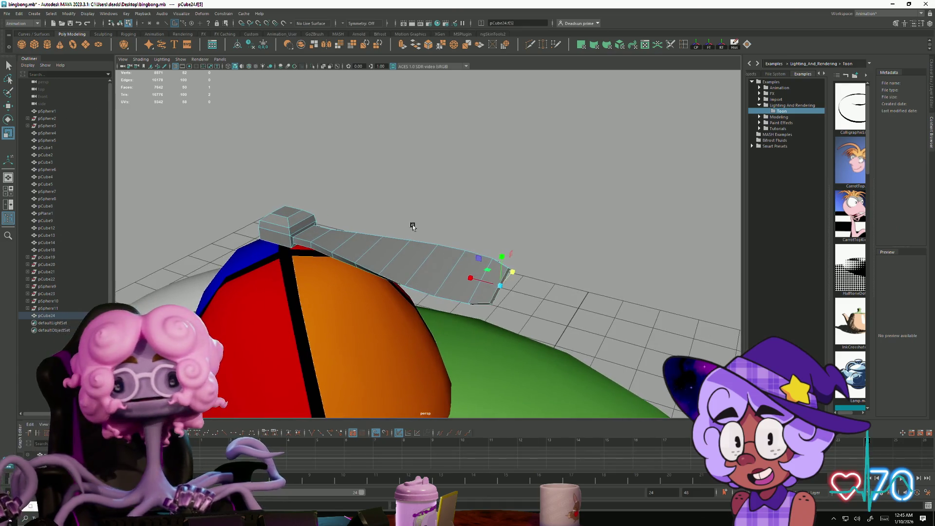
left_click(403, 48)
left_click_drag(520, 296, 536, 299)
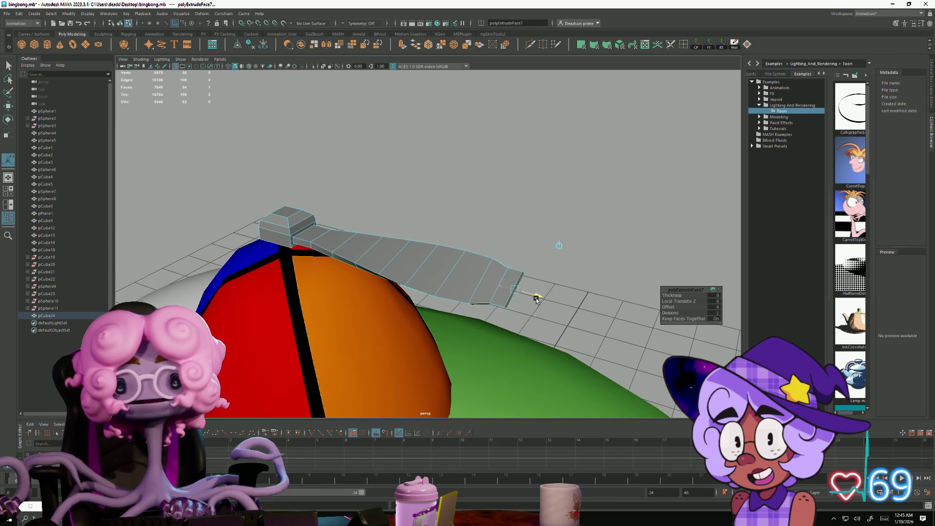
key("r")
mouse_move(526, 283)
left_mouse_down()
mouse_move(430, 291)
mouse_move(429, 255)
left_mouse_up()
key("e")
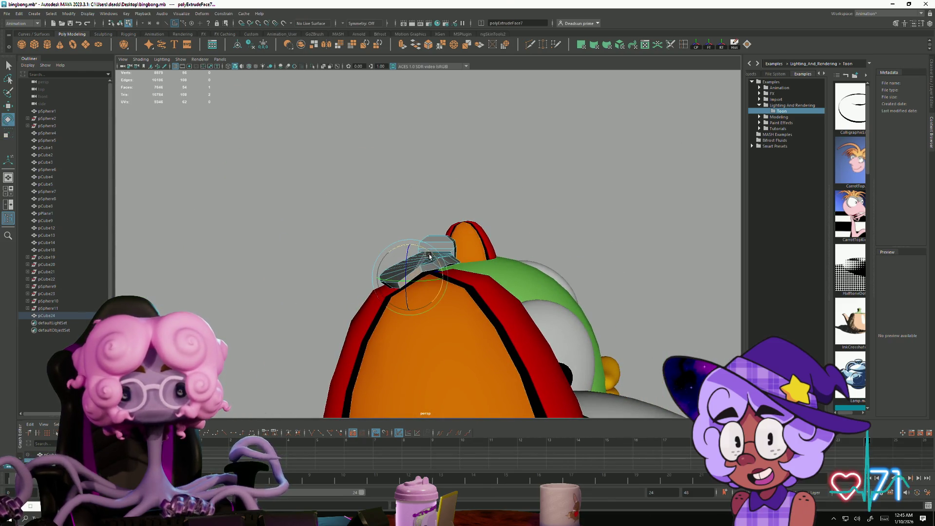
mouse_move(434, 258)
left_mouse_down()
mouse_move(429, 272)
mouse_move(470, 348)
mouse_move(519, 338)
left_mouse_up()
Step: Select and nudge the blade tip's vertices to reshape the end
key("F9")
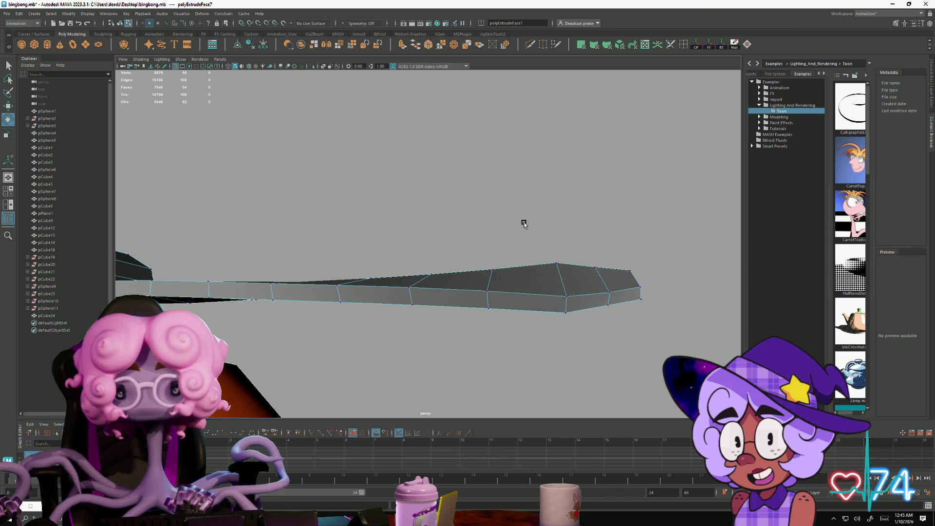
left_click_drag(521, 224, 662, 280)
left_click_drag(602, 291, 602, 290)
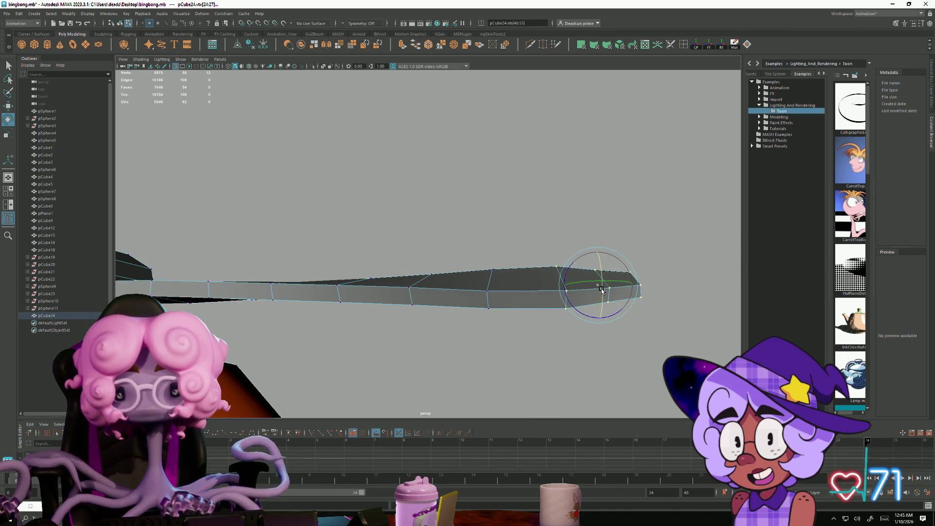
left_click_drag(577, 218, 672, 348)
scroll(604, 374, "up", 1)
mouse_move(443, 338)
left_mouse_down("alt")
mouse_move(440, 392)
mouse_move(451, 376)
mouse_move(413, 317)
mouse_move(463, 332)
mouse_move(471, 320)
left_mouse_up("alt")
Step: Delete face f[3] of the blade mesh and reselect the whole blade as an object
right_click_drag(180, 217, 183, 234)
left_click(185, 250)
key("Delete")
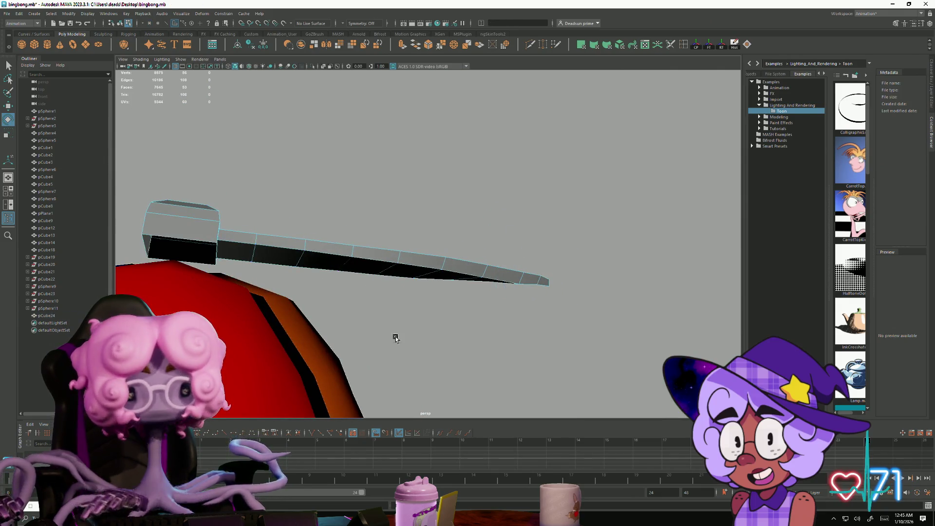
mouse_move(351, 281)
left_mouse_down("alt")
mouse_move(328, 328)
mouse_move(266, 281)
left_mouse_up("alt")
right_click_drag(261, 264, 298, 213)
left_click(272, 274)
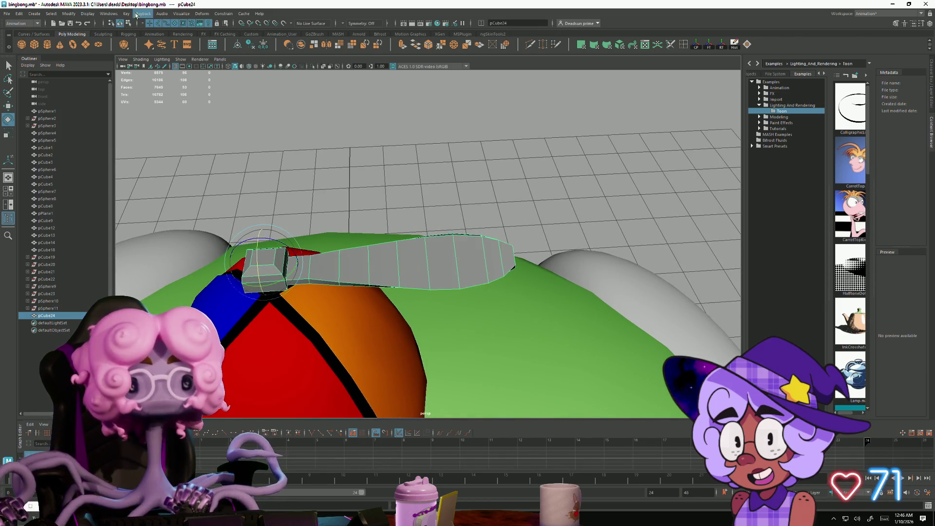
Step: Switch to the Modeling menu set and apply Mesh > Smooth to the blade
left_click(21, 23)
left_click(19, 28)
left_click(129, 14)
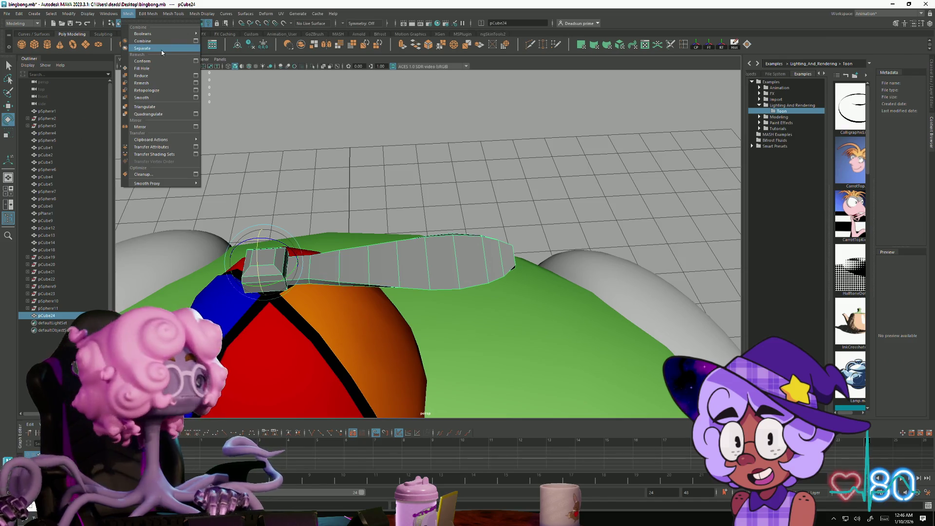
left_click(170, 99)
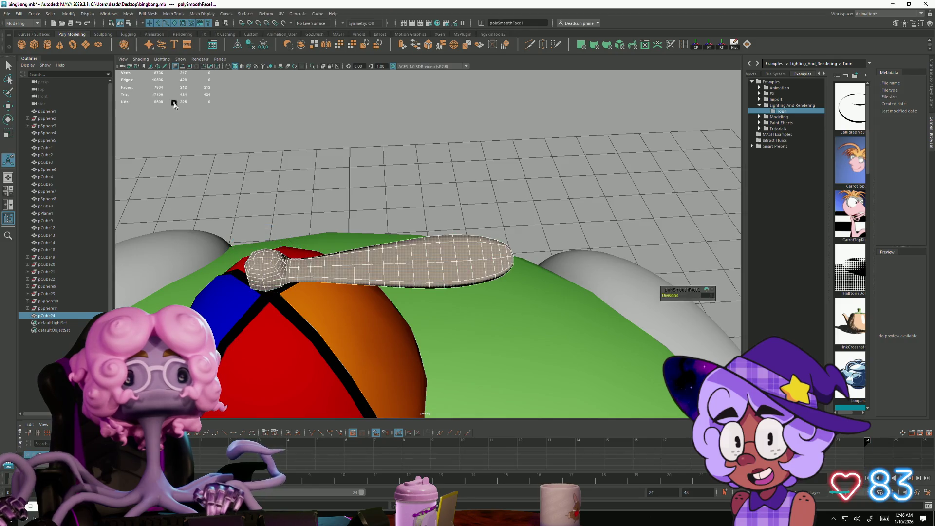
left_click(348, 163)
Step: Delete the knob faces at the blade's base and return to object mode
left_click(431, 244)
mouse_move(431, 244)
left_mouse_down("alt")
mouse_move(381, 247)
mouse_move(390, 242)
mouse_move(418, 263)
mouse_move(425, 258)
mouse_move(336, 263)
left_mouse_up("alt")
right_click_drag(334, 263, 307, 253)
left_click_drag(295, 211, 349, 282)
key("Delete")
left_click_drag(349, 283, 419, 326, "alt")
right_click_drag(436, 268, 445, 256)
left_click_drag(431, 316, 454, 303, "alt")
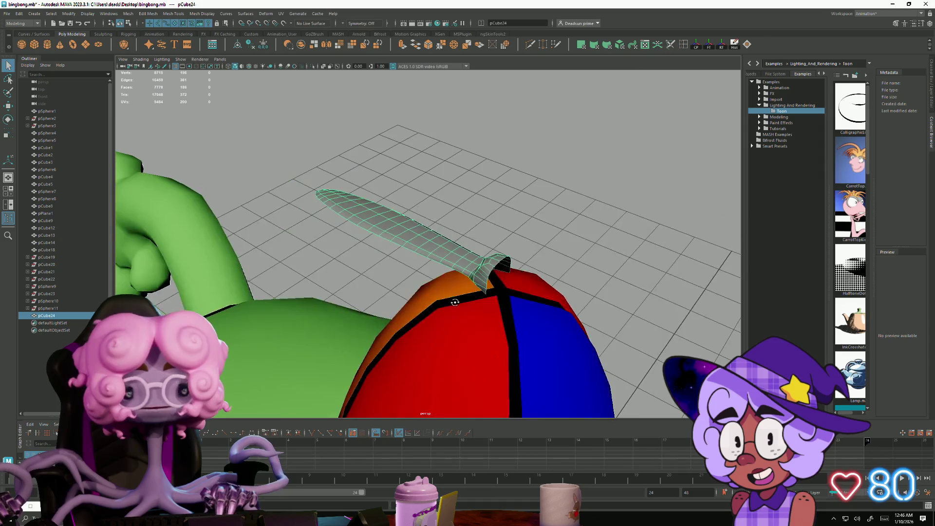
Step: Duplicate the blade and rotate the copy 180° to face the opposite way
key("ctrl+d")
key("e")
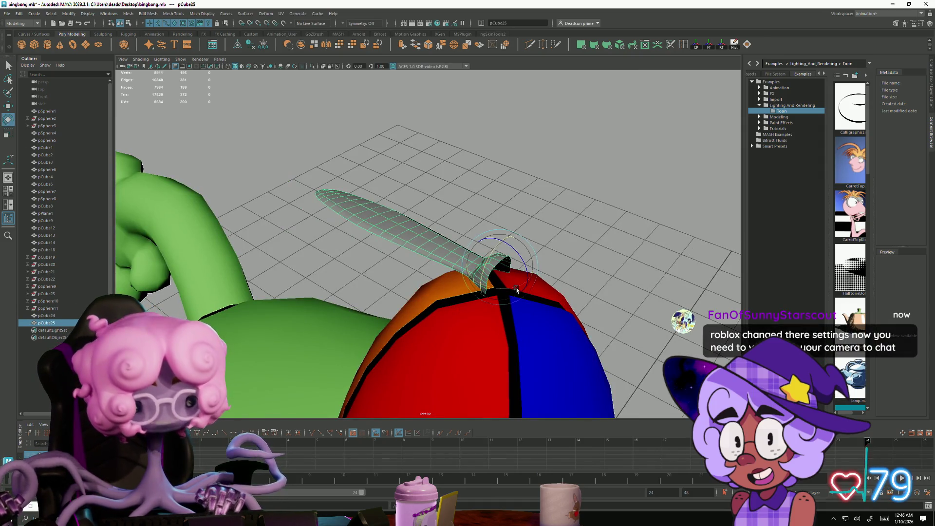
left_click_drag(516, 290, 416, 258)
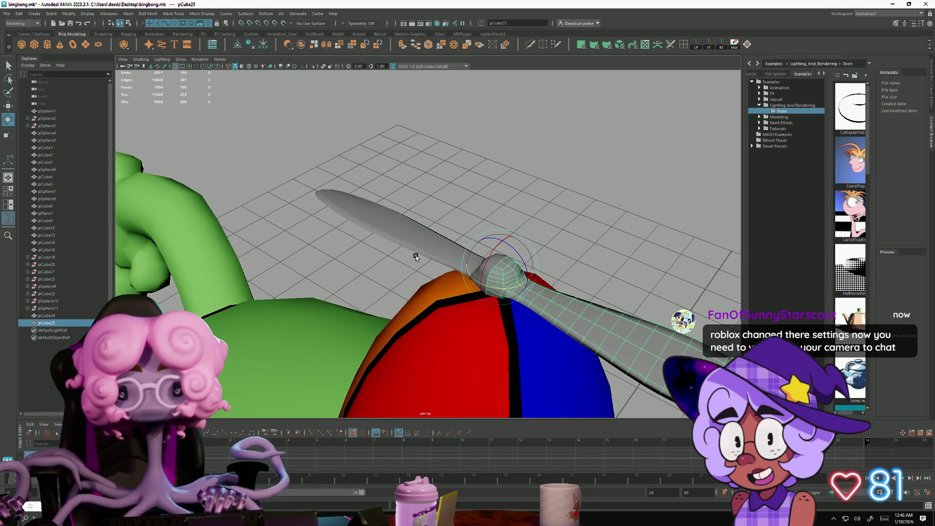
left_click(433, 155)
mouse_move(434, 154)
left_mouse_down("alt")
mouse_move(502, 239)
mouse_move(458, 254)
left_mouse_up("alt")
Step: Combine both blades into one propeller with Mesh > Combine and select its neck vertices
left_click(457, 254)
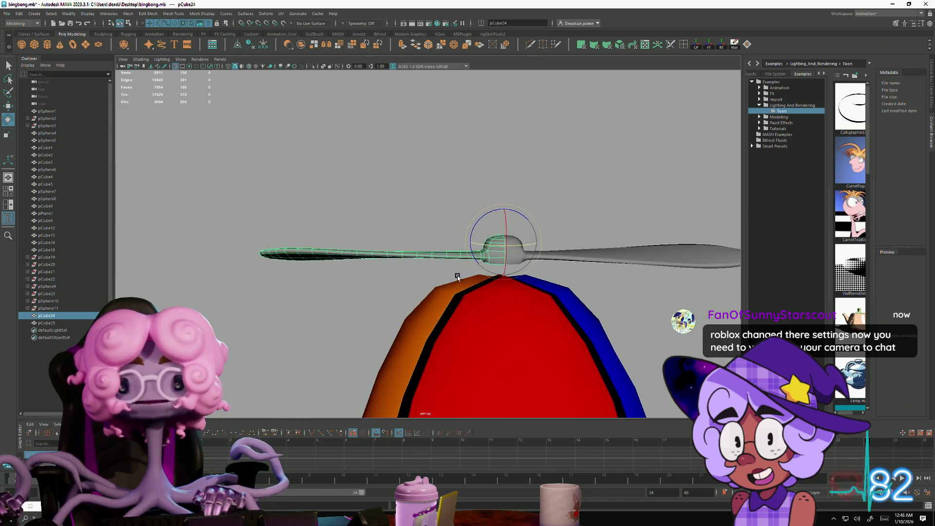
left_click(582, 253, "shift")
mouse_move(582, 252)
left_mouse_down("alt")
mouse_move(476, 327)
mouse_move(455, 303)
mouse_move(390, 331)
mouse_move(341, 243)
left_mouse_up("alt")
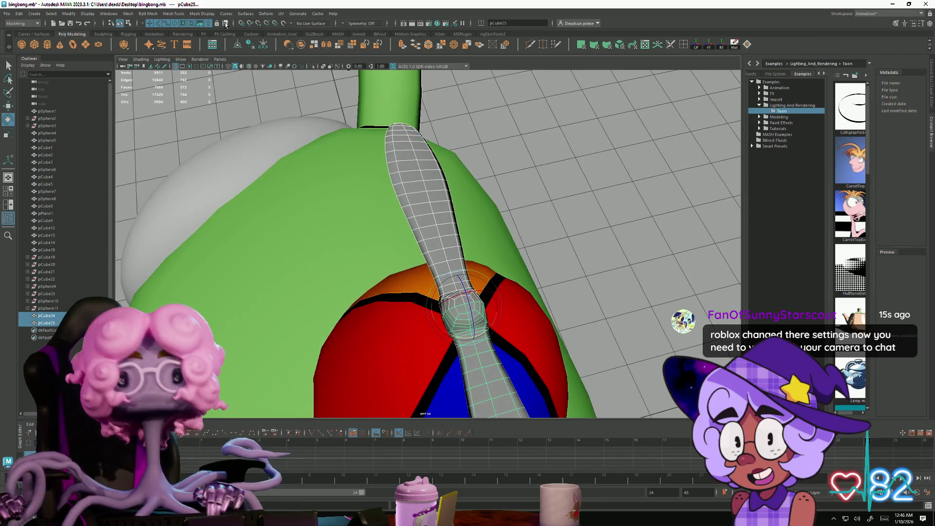
left_click(128, 13)
left_click(141, 41)
mouse_move(314, 237)
left_mouse_down("alt")
mouse_move(370, 229)
mouse_move(409, 253)
mouse_move(417, 271)
mouse_move(424, 247)
left_mouse_up("alt")
right_click_drag(419, 225, 435, 195)
mouse_move(452, 207)
left_mouse_down()
mouse_move(469, 309)
mouse_move(461, 349)
mouse_move(338, 301)
mouse_move(320, 261)
mouse_move(376, 323)
mouse_move(343, 273)
mouse_move(335, 236)
mouse_move(371, 184)
mouse_move(361, 194)
mouse_move(362, 228)
mouse_move(362, 213)
left_mouse_up()
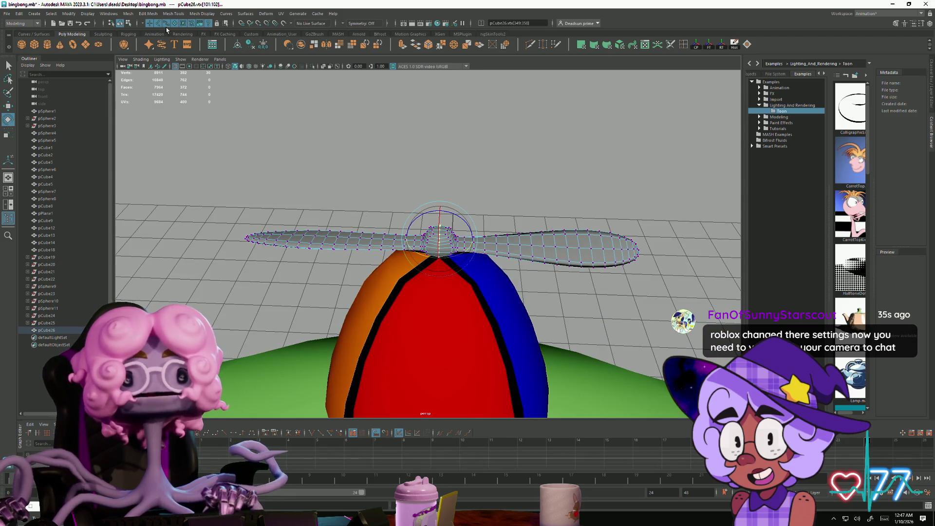
Step: Rotate the propeller's top vertices upright using a widened soft selection falloff
mouse_move(295, 266)
left_mouse_down("alt")
mouse_move(282, 294)
mouse_move(268, 290)
mouse_move(366, 188)
left_mouse_up("alt")
left_click(366, 162)
left_click_drag(410, 241, 571, 245)
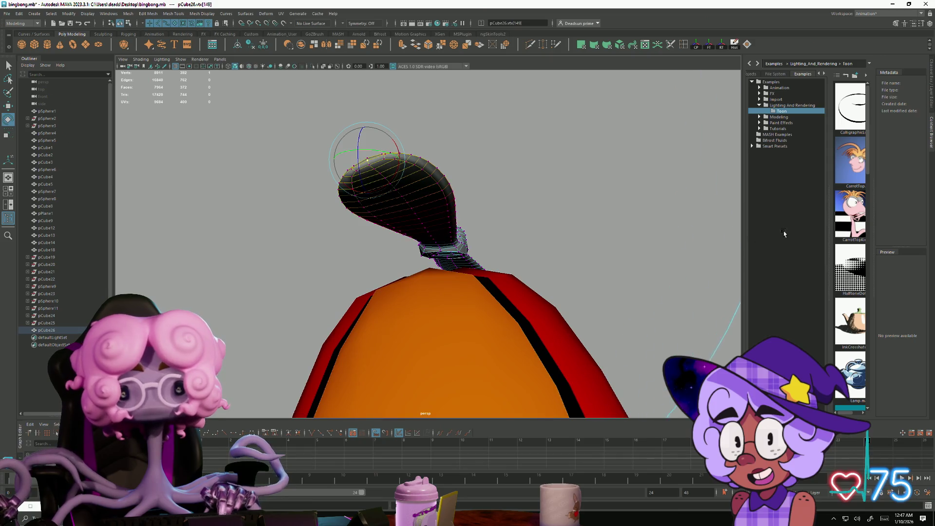
mouse_move(395, 190)
left_mouse_down()
mouse_move(462, 211)
mouse_move(351, 255)
mouse_move(350, 247)
left_mouse_up()
Step: Return to object mode, frame the propeller, and preview it smoothed
key("F8")
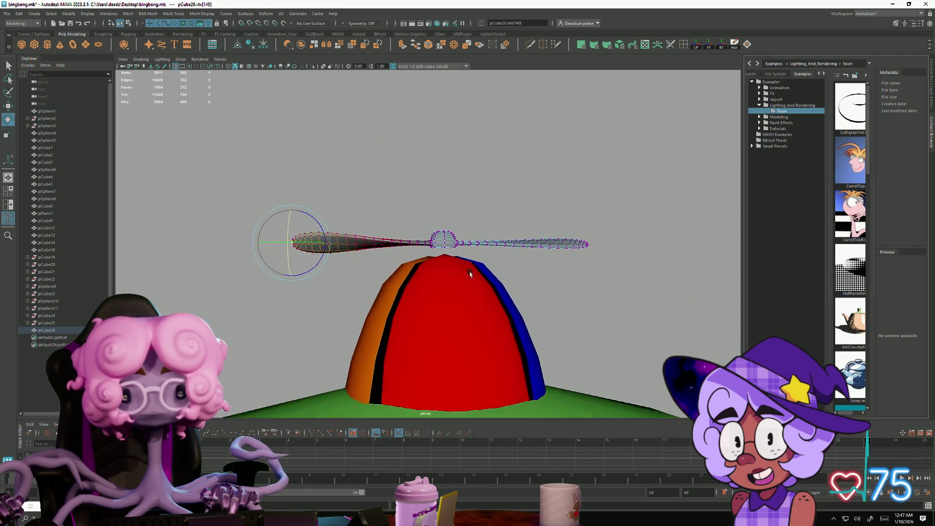
key("f")
left_click(523, 203)
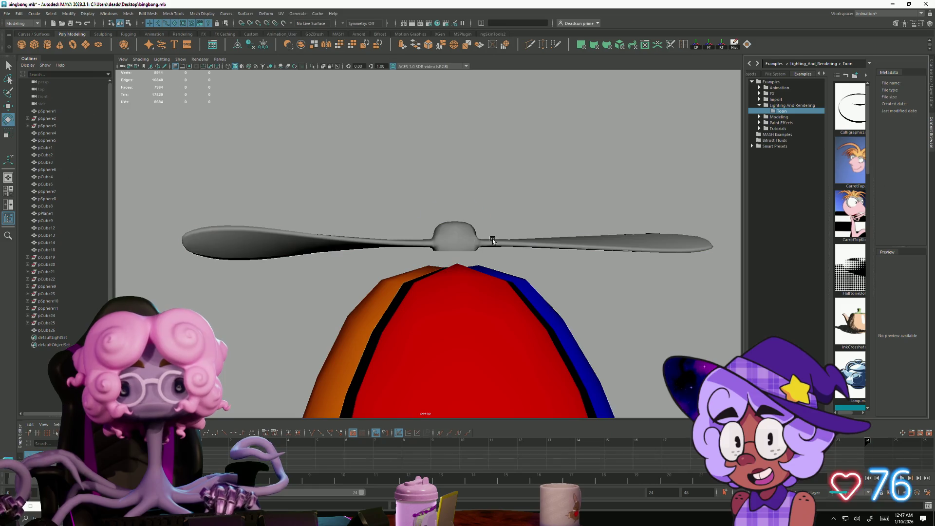
key("ctrl+z")
left_click(128, 13)
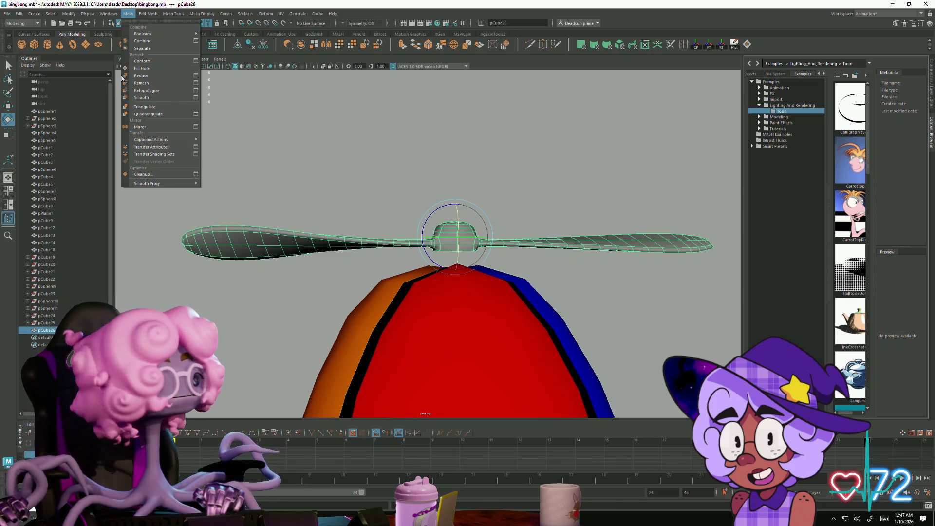
Step: Separate the propeller with Mesh > Separate and delete the right blade
mouse_move(153, 15)
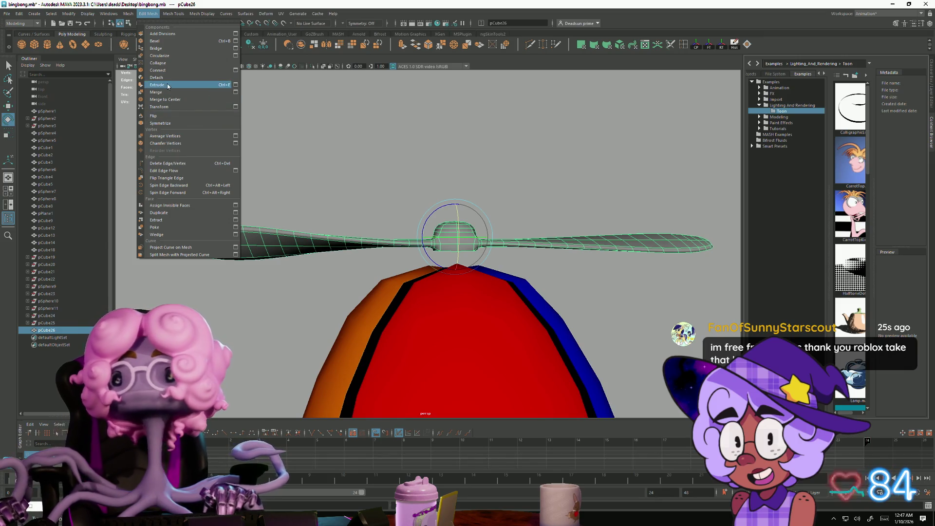
left_click(358, 101)
key("ctrl+z")
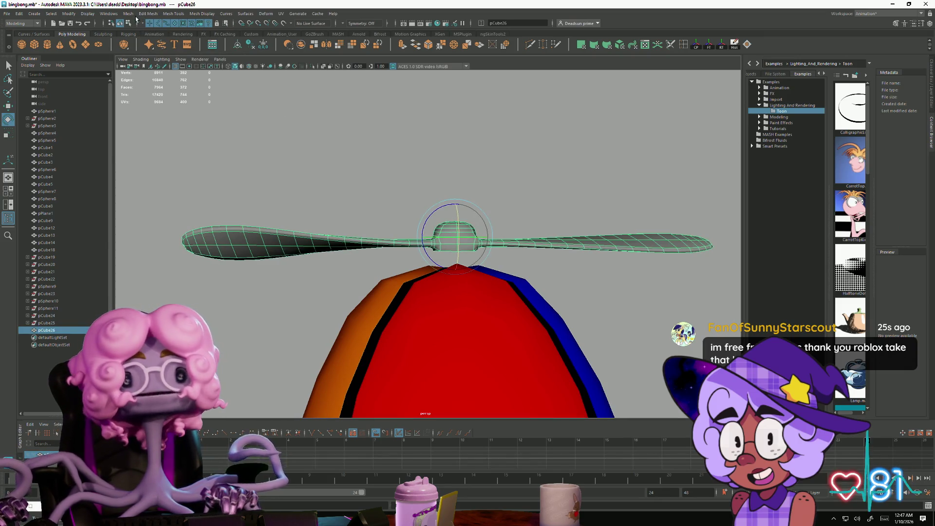
left_click(129, 13)
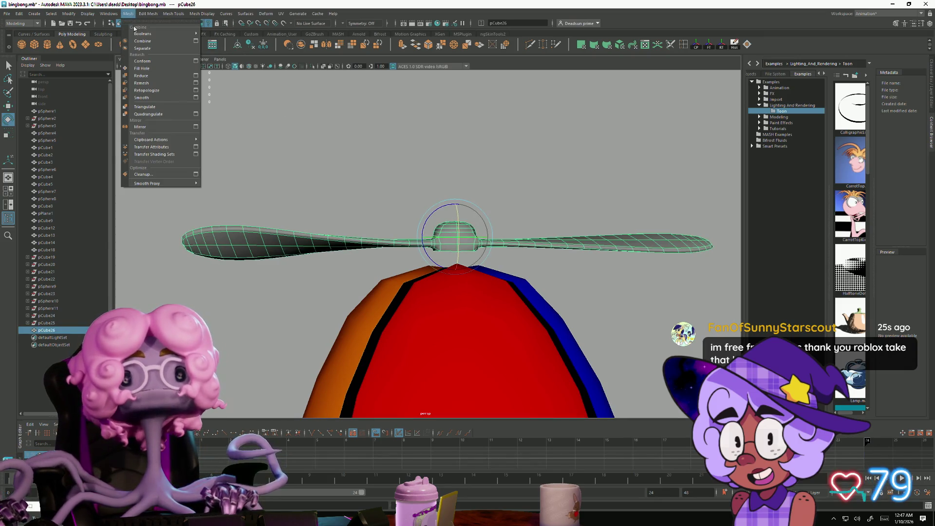
left_click(149, 49)
left_click(348, 136)
left_click(472, 243)
key("Delete")
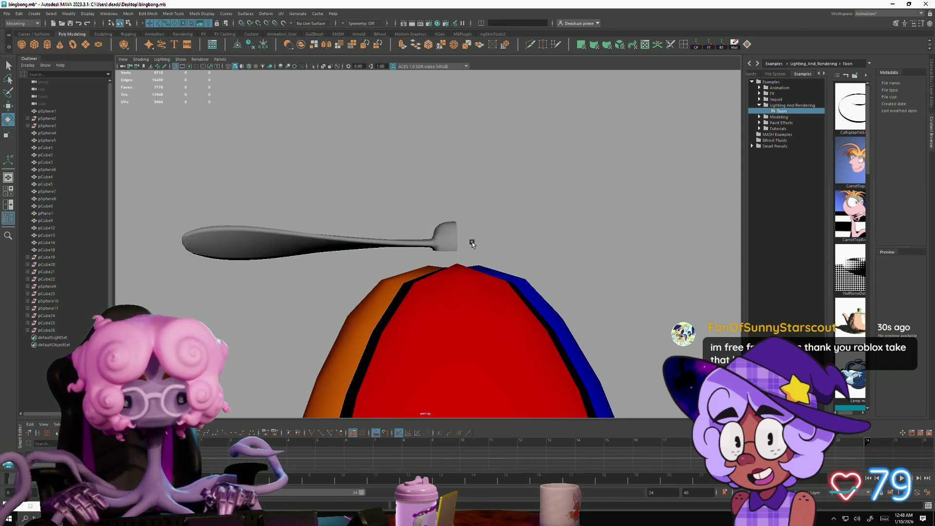
Step: Duplicate the remaining left blade and switch to the Scale tool
left_click(319, 251)
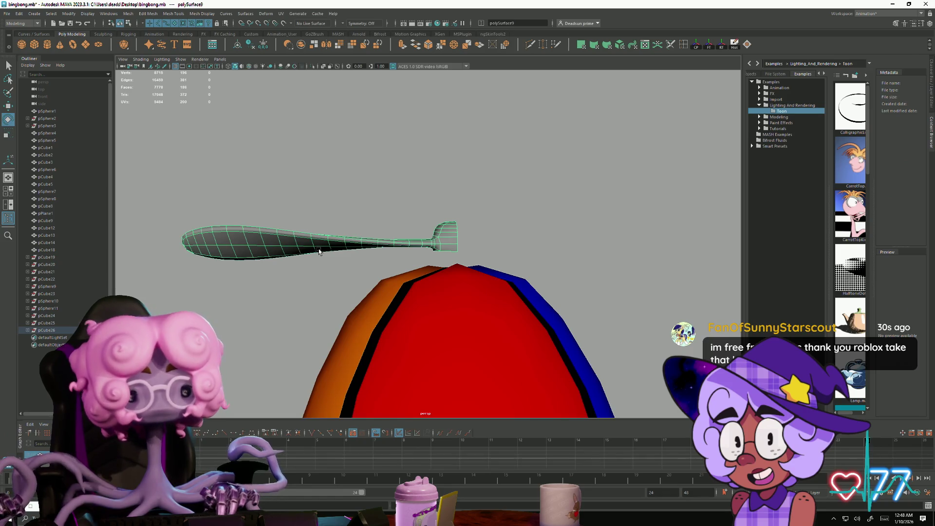
key("ctrl+d")
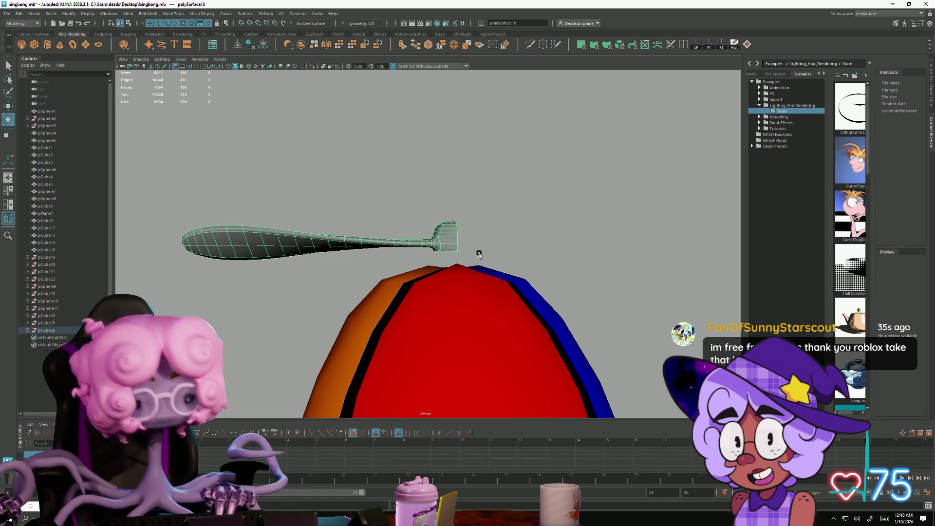
scroll(479, 255, "down", 5)
key("r")
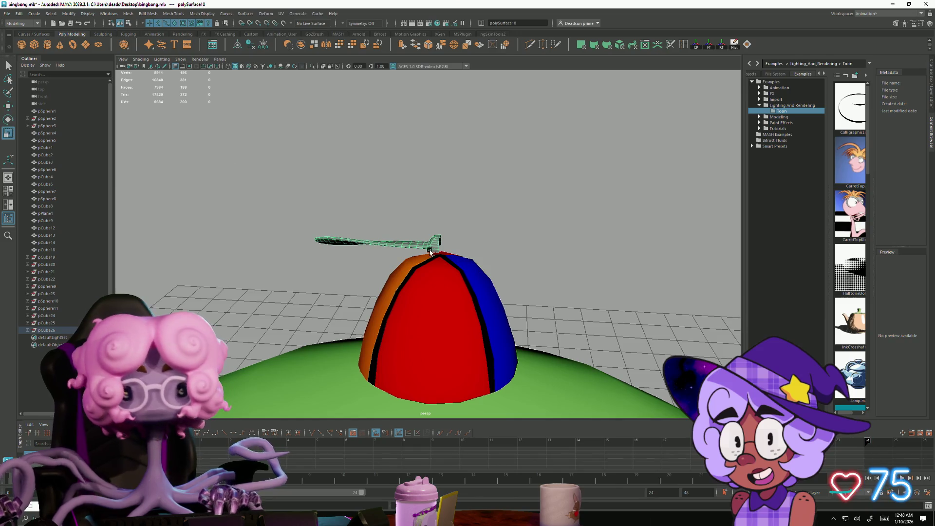
left_click(9, 66)
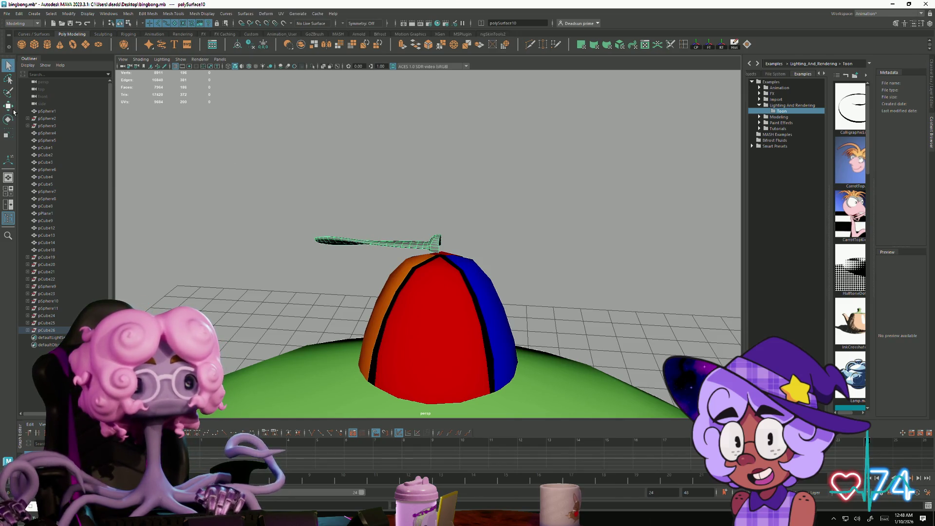
key("e")
key("r")
mouse_move(462, 234)
left_mouse_down("alt")
mouse_move(469, 241)
mouse_move(475, 229)
left_mouse_up("alt")
right_click(477, 221)
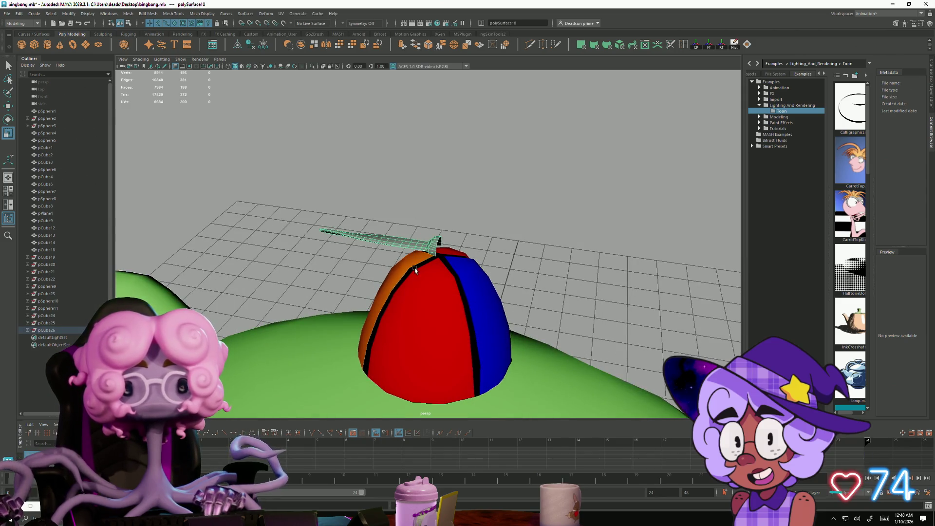
mouse_move(415, 270)
right_mouse_down("alt")
mouse_move(354, 262)
mouse_move(440, 292)
right_mouse_up("alt")
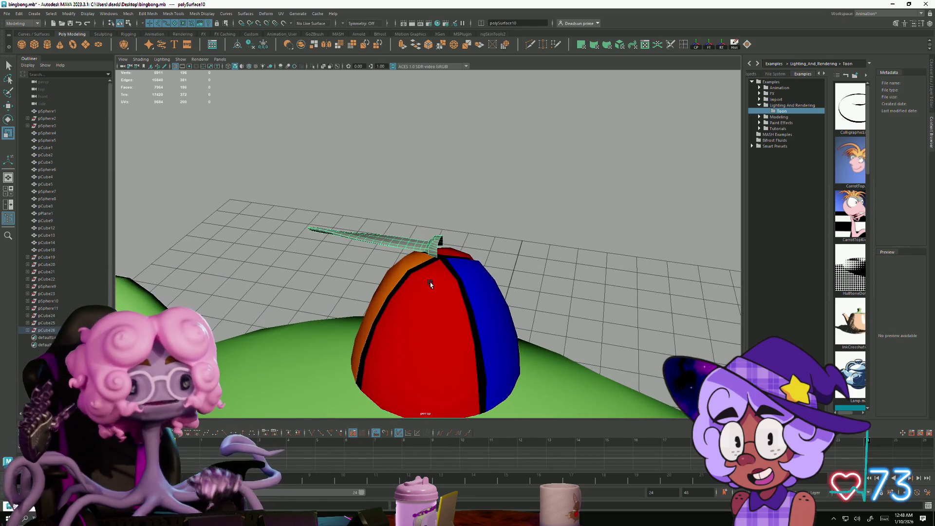
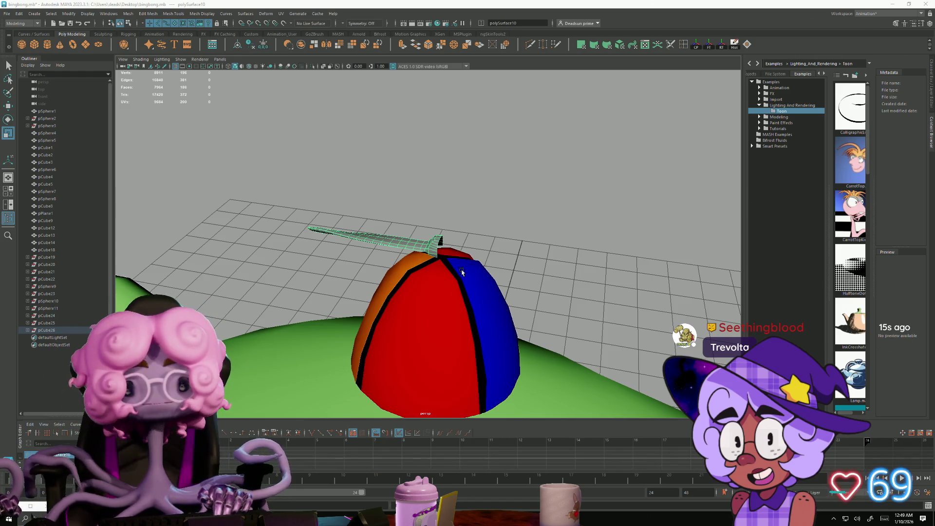
Step: Select and tweak a couple of vertices on the propeller blade
mouse_move(409, 261)
left_mouse_down("alt")
mouse_move(414, 297)
mouse_move(481, 280)
mouse_move(462, 272)
left_mouse_up("alt")
scroll(420, 309, "up", 3)
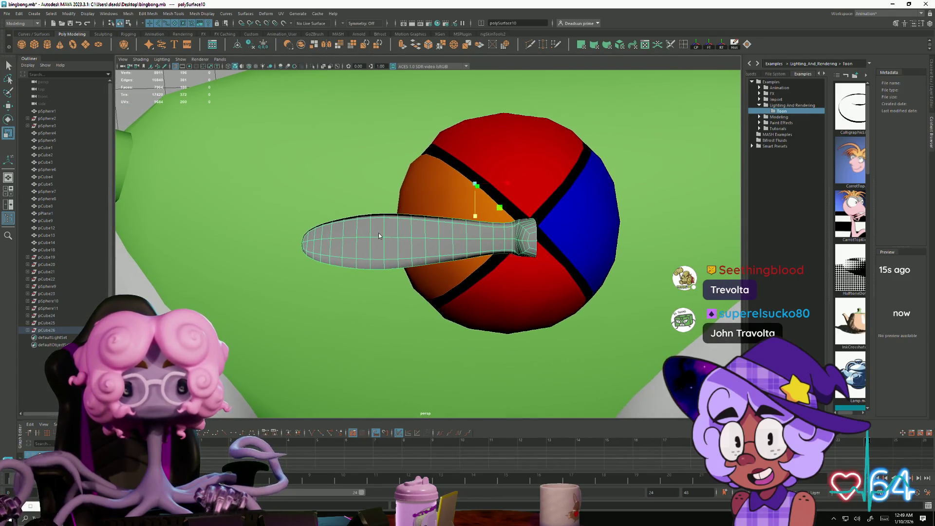
right_click_drag(378, 233, 379, 212)
left_click(382, 244)
left_click_drag(383, 243, 378, 287, "alt")
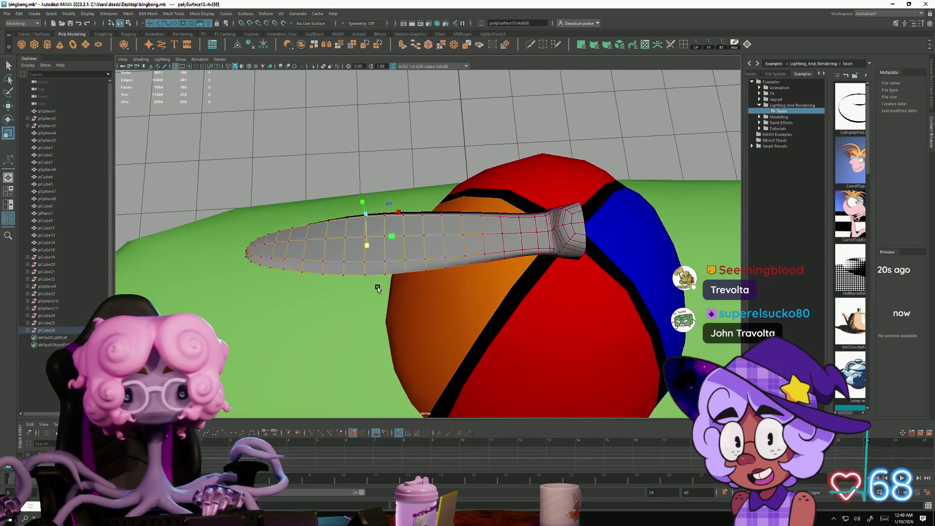
left_click(366, 251, "shift")
mouse_move(367, 251)
left_mouse_down("alt")
mouse_move(360, 303)
mouse_move(415, 293)
left_mouse_up("alt")
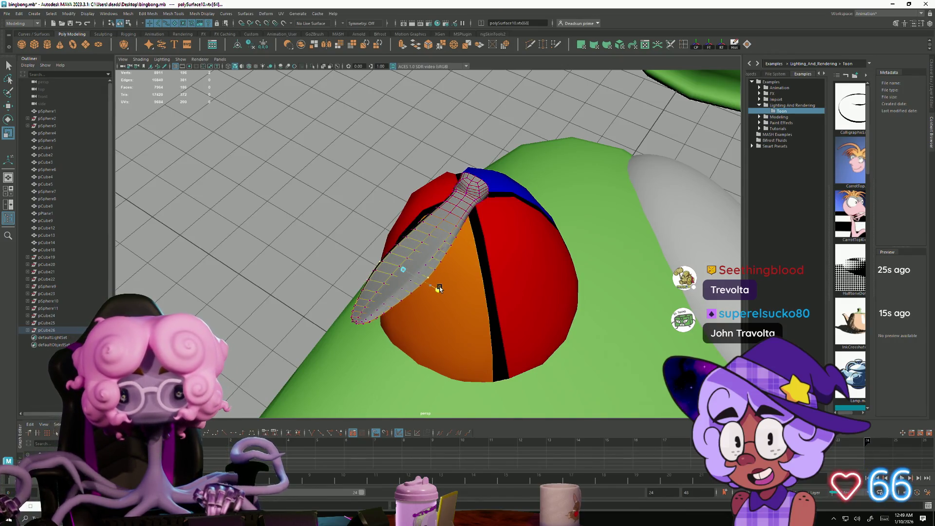
mouse_move(438, 288)
left_mouse_down("alt")
mouse_move(454, 295)
mouse_move(413, 304)
mouse_move(477, 200)
left_mouse_up("alt")
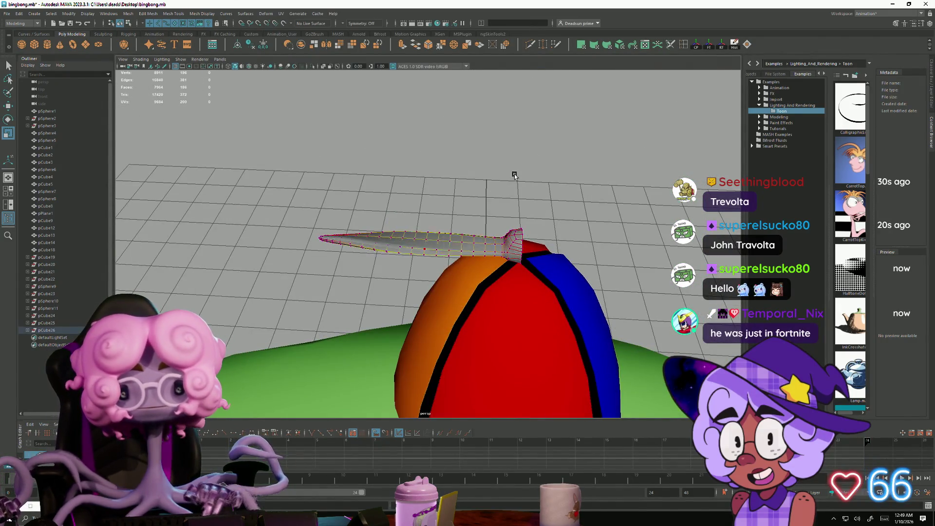
Step: Return to object mode and select the whole propeller blade mesh
key("F8")
mouse_move(465, 301)
left_mouse_down("alt")
mouse_move(390, 258)
mouse_move(407, 344)
mouse_move(414, 326)
mouse_move(403, 304)
left_mouse_up("alt")
left_click(382, 252)
left_click(381, 252)
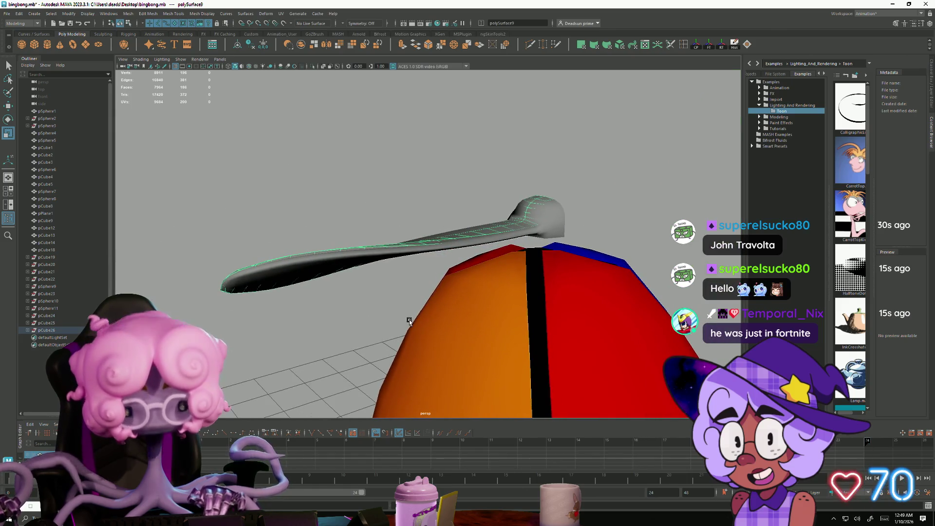
left_click(427, 249)
mouse_move(474, 299)
left_mouse_down("alt")
mouse_move(487, 344)
mouse_move(409, 355)
mouse_move(488, 355)
mouse_move(398, 316)
mouse_move(396, 298)
mouse_move(392, 307)
left_mouse_up("alt")
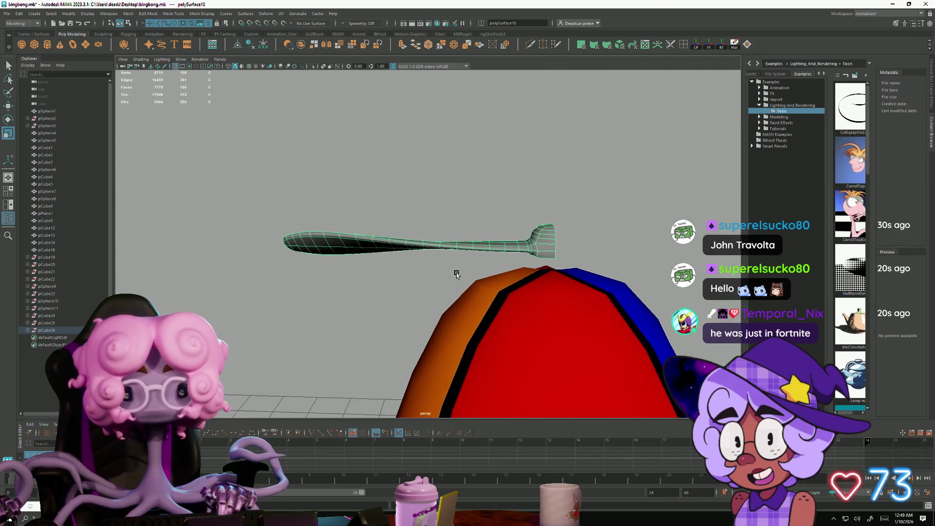
Step: Duplicate the propeller blade with Ctrl+D
key("ctrl+d")
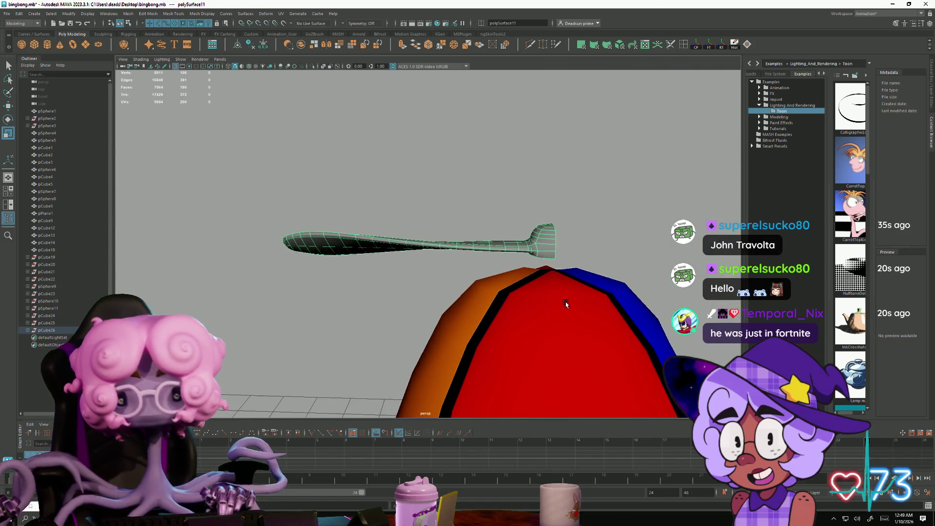
right_click_drag(566, 306, 292, 244, "alt")
left_click_drag(292, 244, 437, 316, "alt")
key("e")
mouse_move(452, 376)
left_mouse_down("alt")
mouse_move(436, 366)
mouse_move(457, 365)
mouse_move(438, 375)
mouse_move(362, 369)
left_mouse_up("alt")
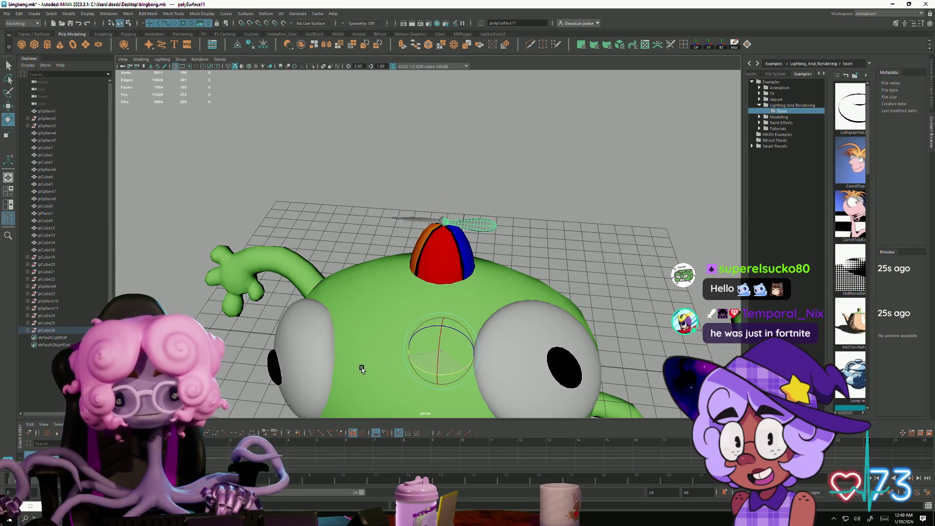
Step: Select the lower blade, deleting it by mistake and restoring it with undo
right_click_drag(384, 243, 638, 344, "alt")
mouse_move(638, 345)
left_mouse_down("alt")
mouse_move(481, 282)
mouse_move(438, 309)
mouse_move(458, 278)
left_mouse_up("alt")
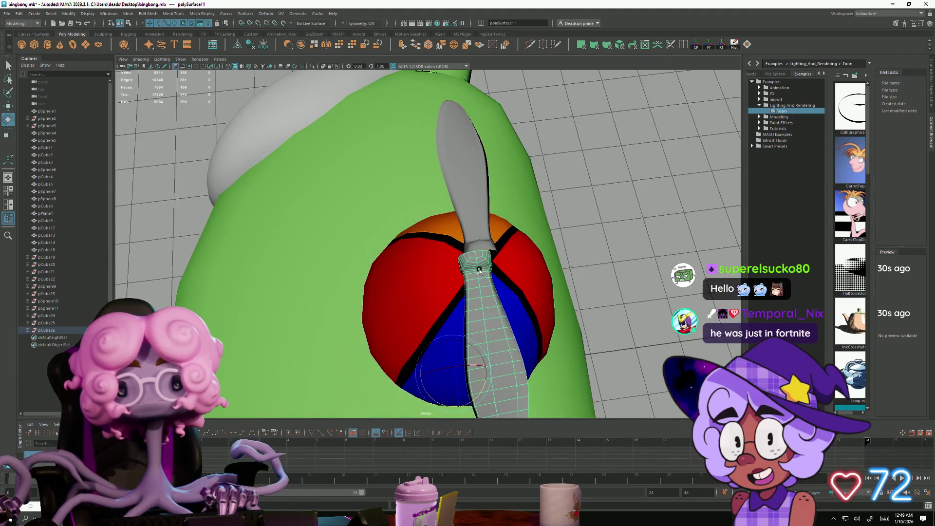
left_click(471, 230)
mouse_move(471, 231)
left_mouse_down("alt")
mouse_move(420, 346)
mouse_move(457, 292)
left_mouse_up("alt")
left_click(463, 291)
key("Delete")
key("ctrl+z")
scroll(477, 376, "down", 4)
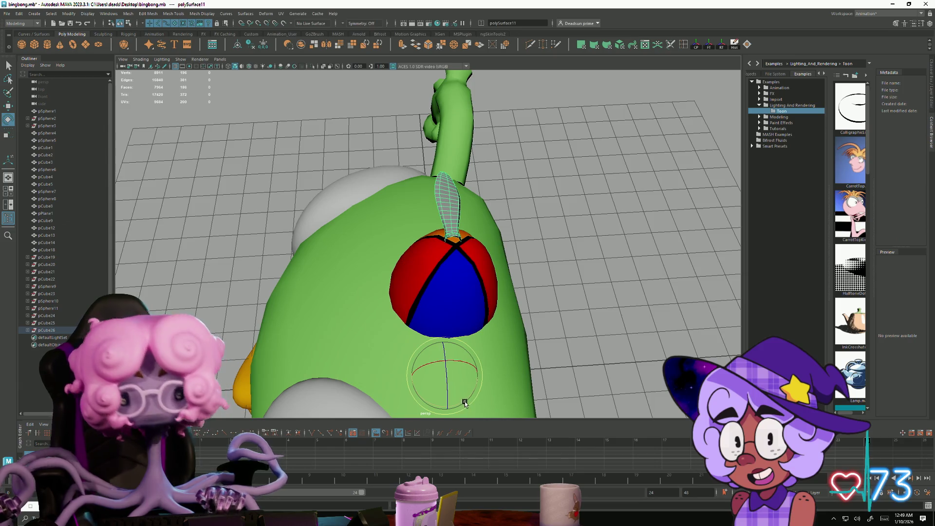
Step: Rotate the copied blade 180° opposite the original and add the other blade to the selection
mouse_move(466, 401)
left_mouse_down()
mouse_move(443, 382)
mouse_move(373, 406)
left_mouse_up()
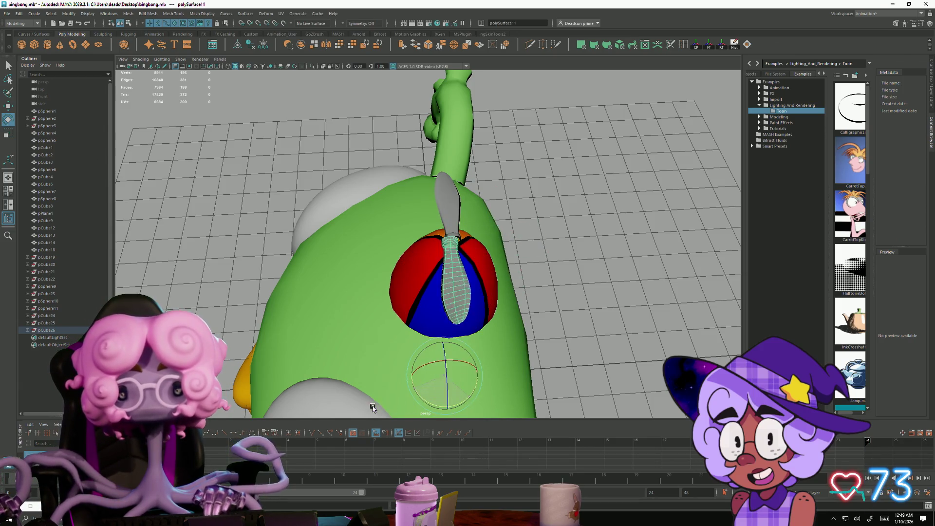
key("w")
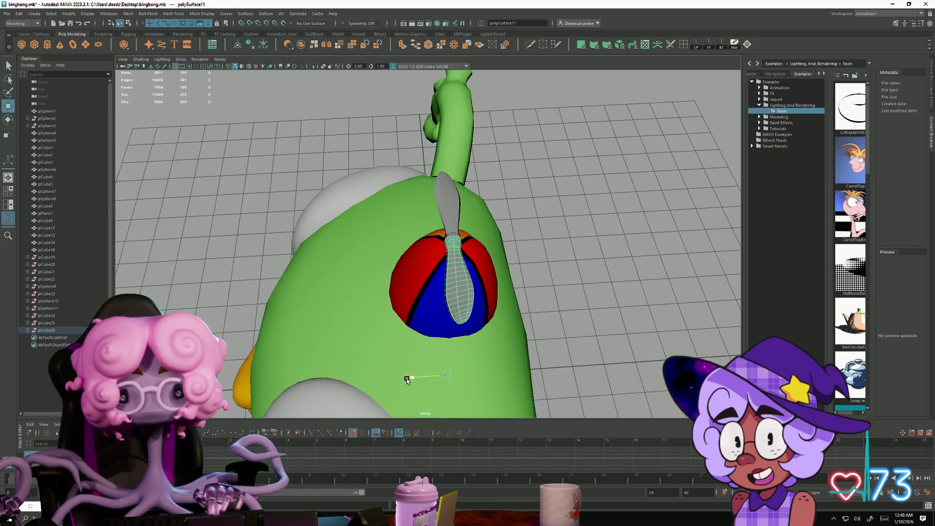
mouse_move(404, 380)
left_mouse_down("alt")
mouse_move(472, 306)
mouse_move(458, 314)
left_mouse_up("alt")
left_click(390, 213, "shift")
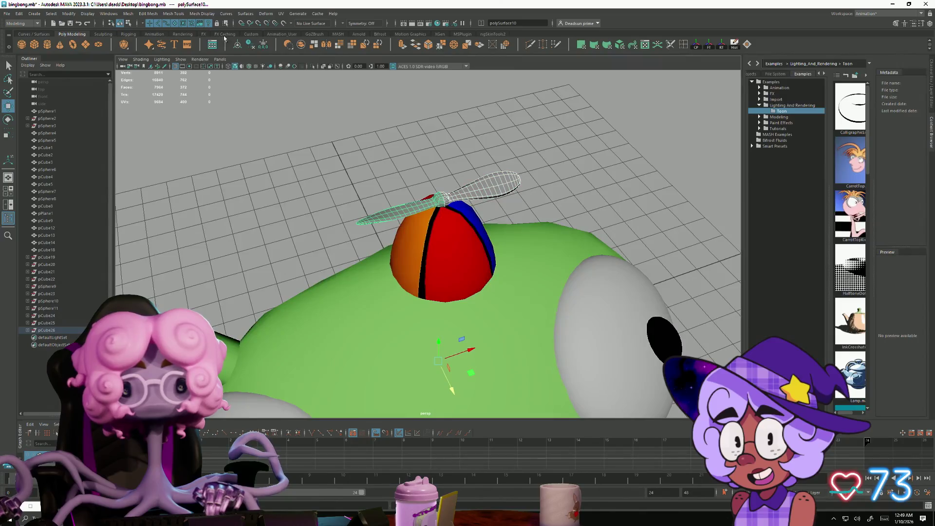
left_click(129, 13)
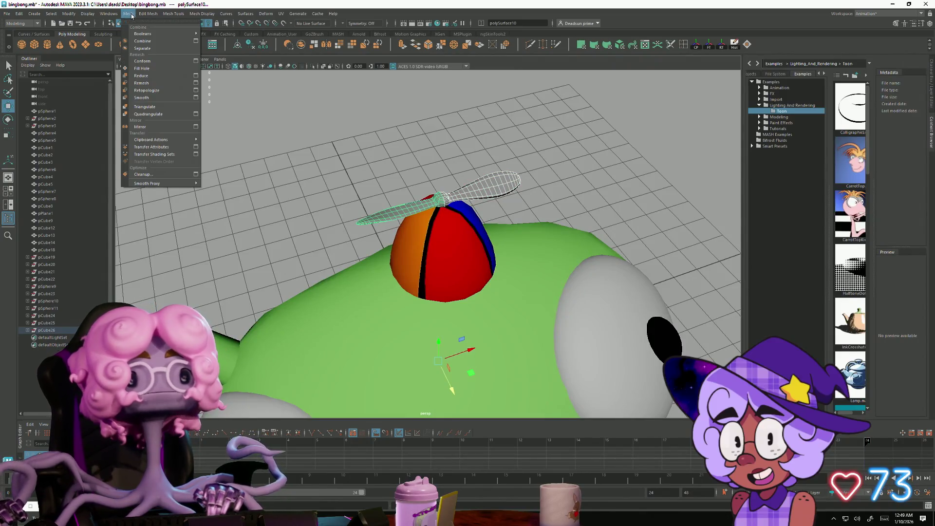
Step: Combine both blades into a single propeller mesh with Mesh > Combine
left_click(146, 35)
scroll(372, 158, "up", 10)
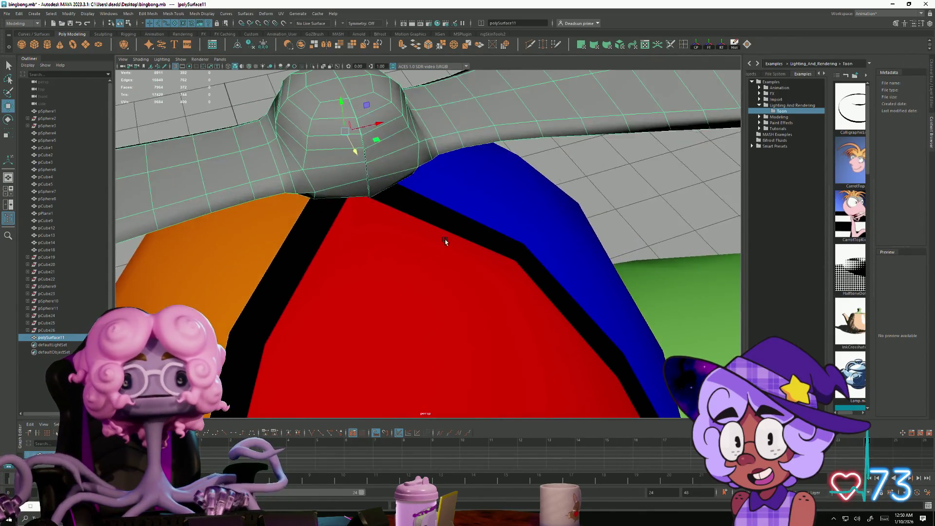
mouse_move(484, 267)
left_mouse_down("alt")
mouse_move(511, 267)
mouse_move(506, 289)
left_mouse_up("alt")
Step: Shift the second blade's vertices along X to align its hub, then select all vertices
right_click_drag(358, 229, 320, 213)
key("ctrl+shift+a")
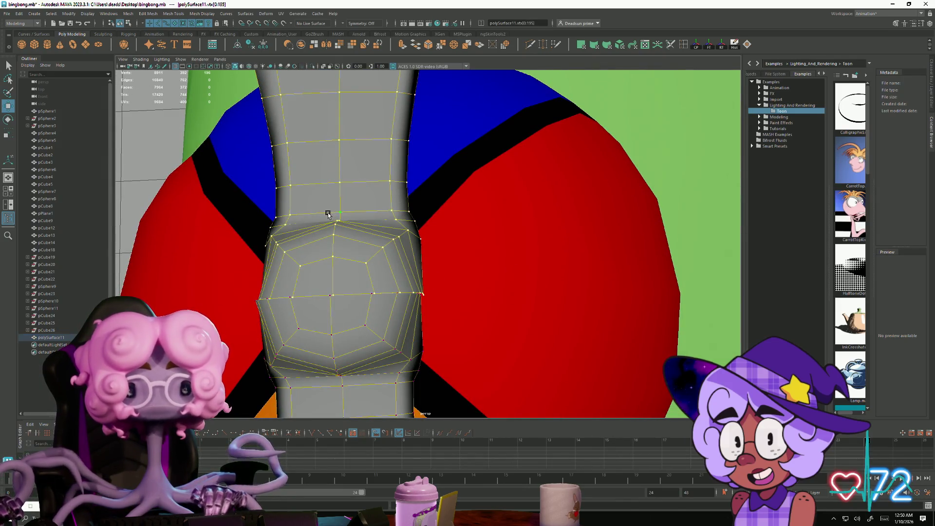
scroll(457, 247, "down", 6)
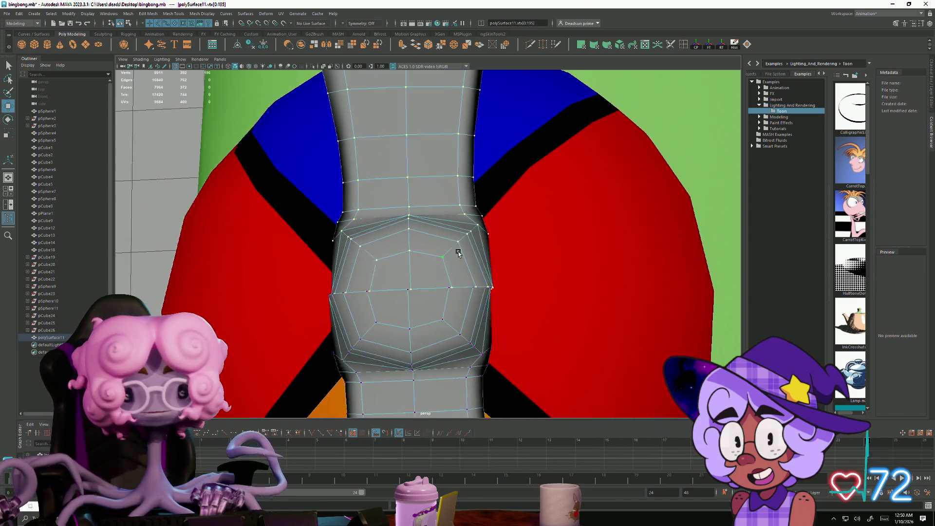
scroll(413, 211, "down", 2)
scroll(489, 282, "up", 5)
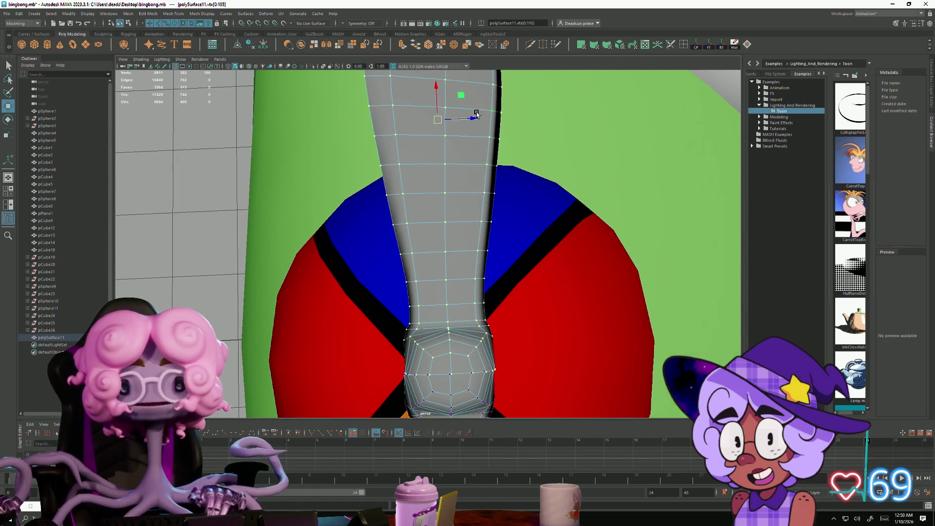
mouse_move(451, 183)
left_mouse_down("alt")
mouse_move(448, 169)
mouse_move(497, 272)
mouse_move(506, 251)
left_mouse_up("alt")
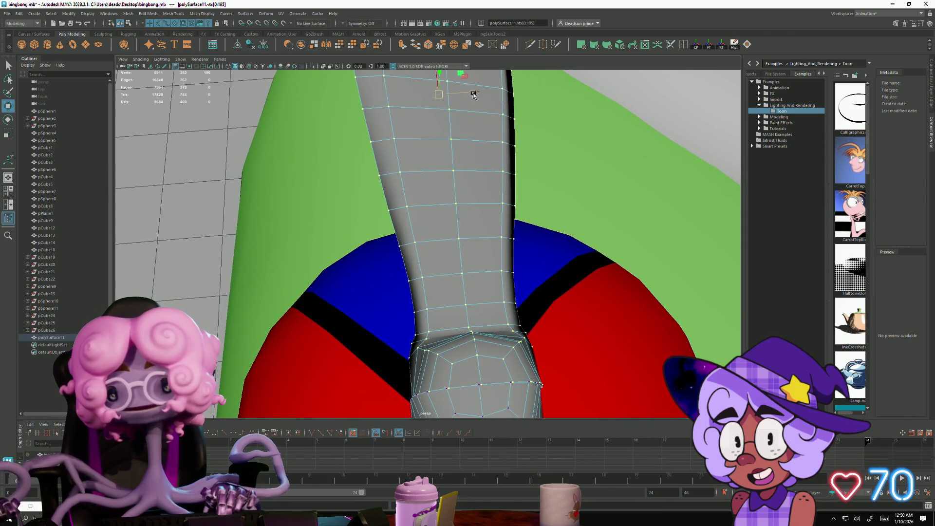
left_click_drag(476, 90, 472, 96)
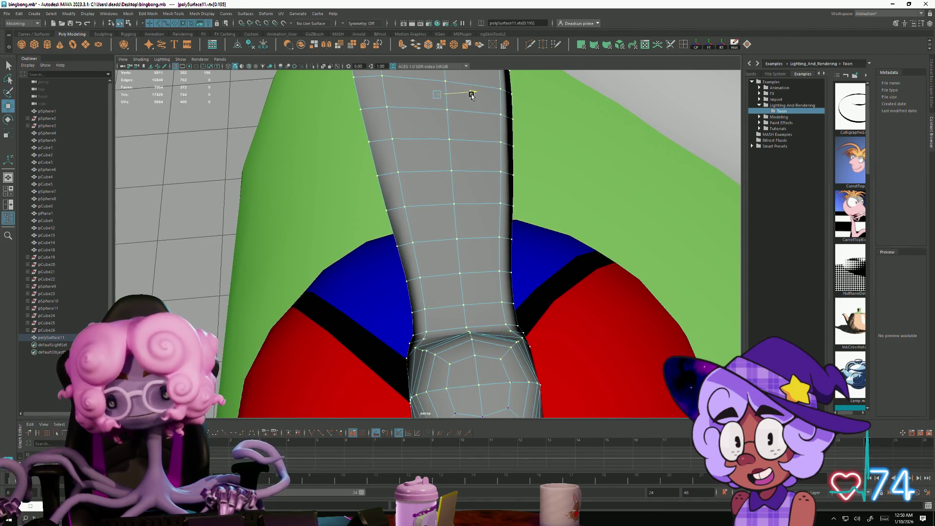
mouse_move(463, 104)
left_mouse_down("alt")
mouse_move(471, 244)
mouse_move(463, 268)
mouse_move(388, 232)
mouse_move(326, 229)
left_mouse_up("alt")
key("ctrl+shift+a")
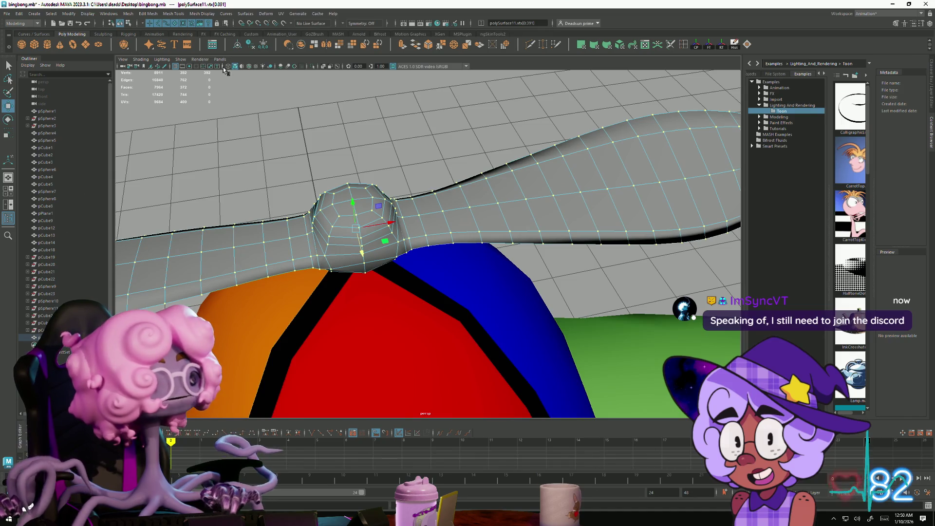
Step: Tear off the Mesh menu as a panel and retry Combine on the propeller
left_click(127, 14)
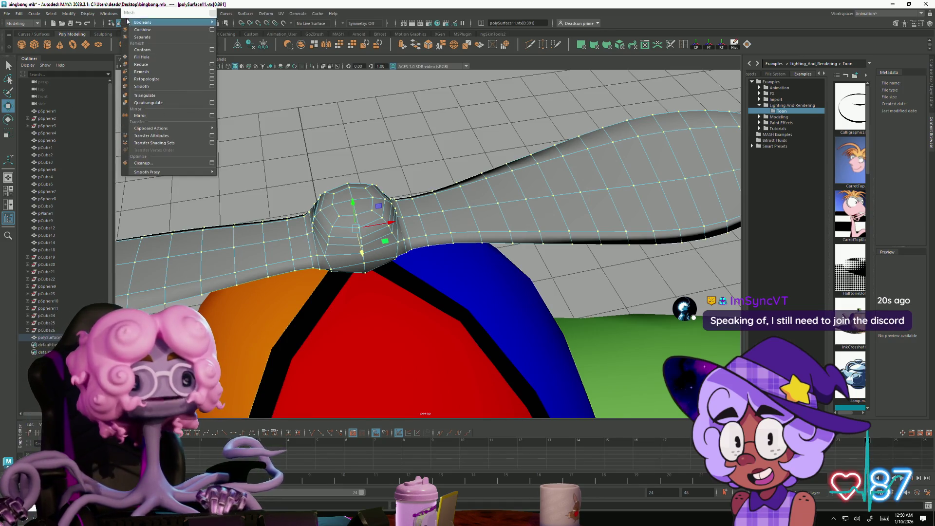
left_click(166, 18)
left_click(128, 13)
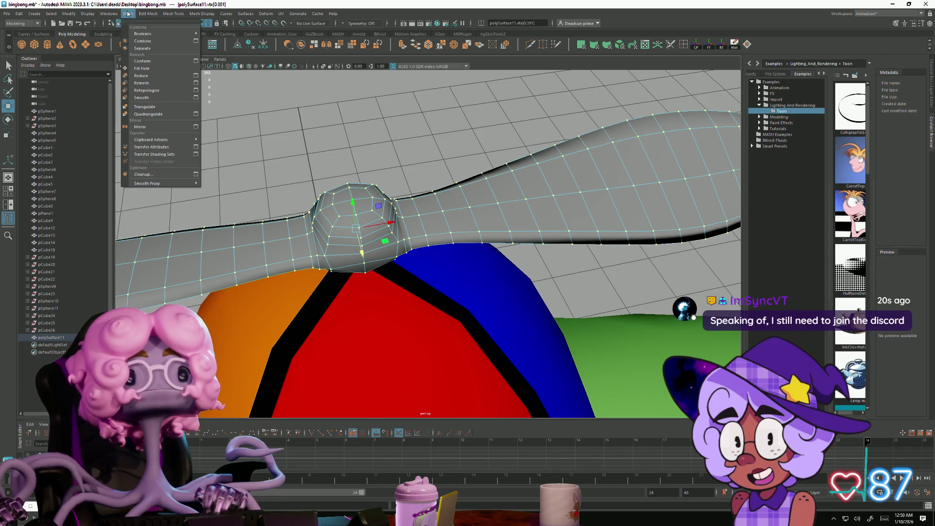
left_click(141, 42)
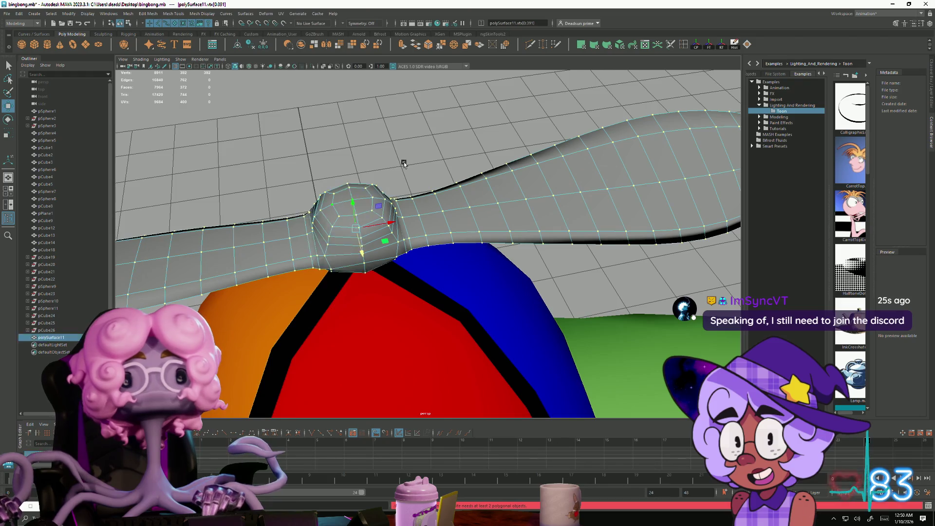
Step: Merge the overlapping hub vertices with a 0.01 distance threshold, then reselect the propeller object
key("F8")
left_click(343, 203)
left_click_drag(366, 204, 412, 153, "alt")
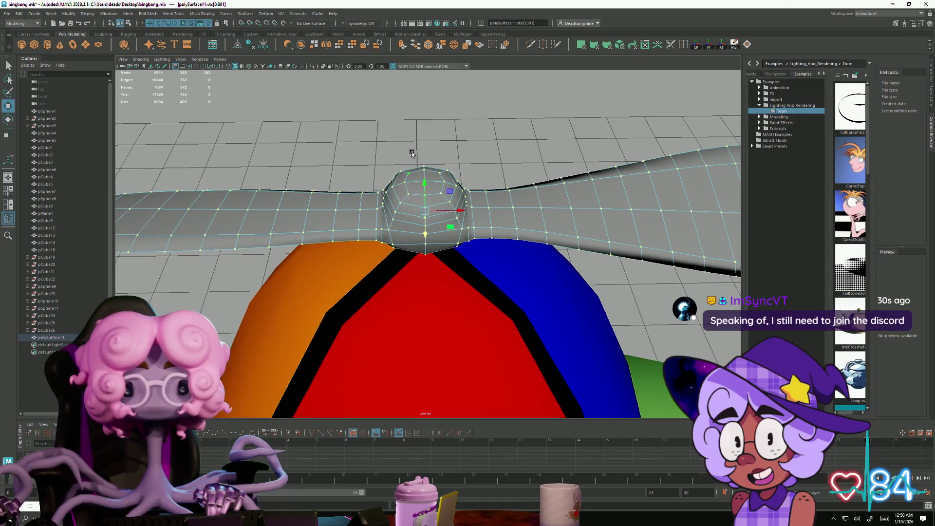
left_click(442, 46)
mouse_move(396, 210)
right_mouse_down("alt")
mouse_move(283, 207)
mouse_move(247, 246)
mouse_move(522, 282)
right_mouse_up("alt")
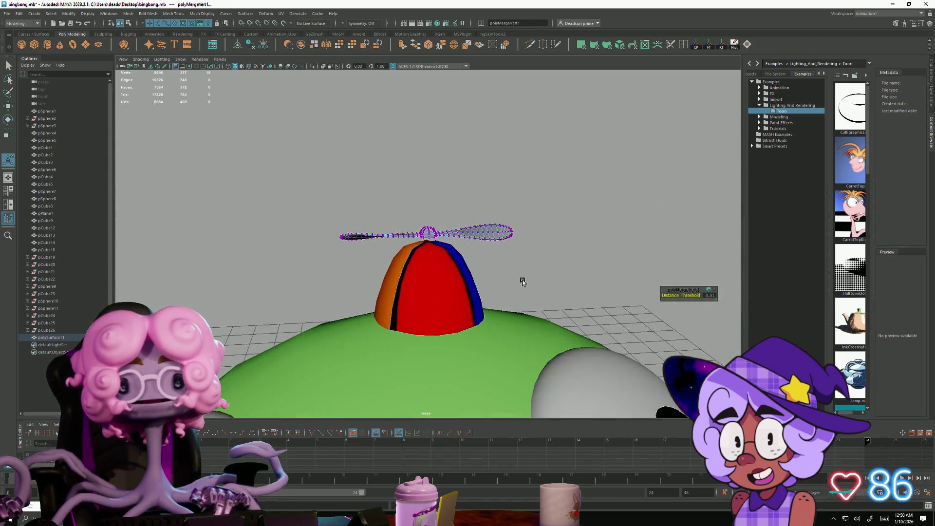
key("F8")
left_click(436, 233)
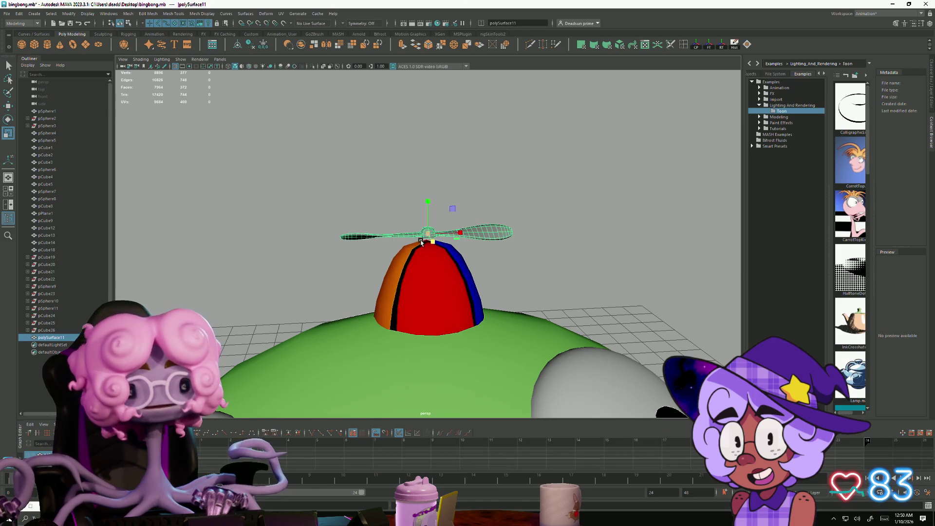
left_click_drag(435, 231, 462, 226)
mouse_move(429, 201)
left_mouse_down()
mouse_move(436, 239)
mouse_move(511, 297)
mouse_move(497, 307)
mouse_move(398, 276)
left_mouse_up()
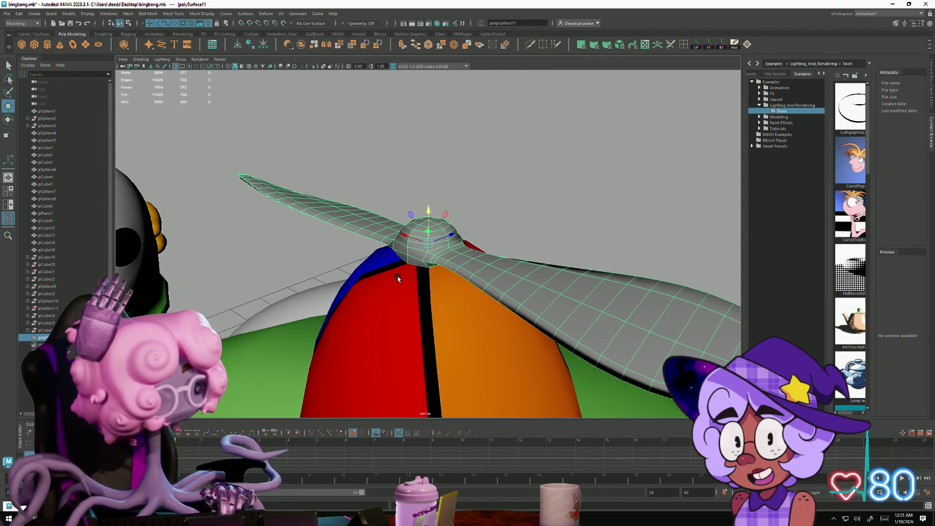
mouse_move(385, 292)
left_mouse_down("alt")
mouse_move(419, 267)
mouse_move(433, 271)
left_mouse_up("alt")
right_click_drag(433, 270, 431, 273)
left_click(431, 273)
mouse_move(431, 273)
left_mouse_down("alt")
mouse_move(436, 280)
mouse_move(447, 253)
mouse_move(438, 231)
left_mouse_up("alt")
key("F8")
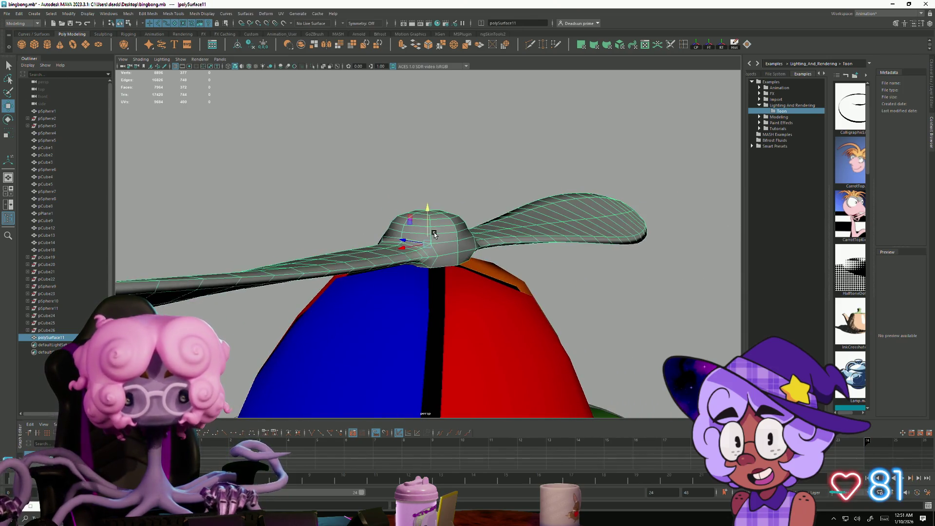
mouse_move(446, 235)
left_mouse_down("alt")
mouse_move(273, 284)
mouse_move(384, 317)
mouse_move(315, 312)
left_mouse_up("alt")
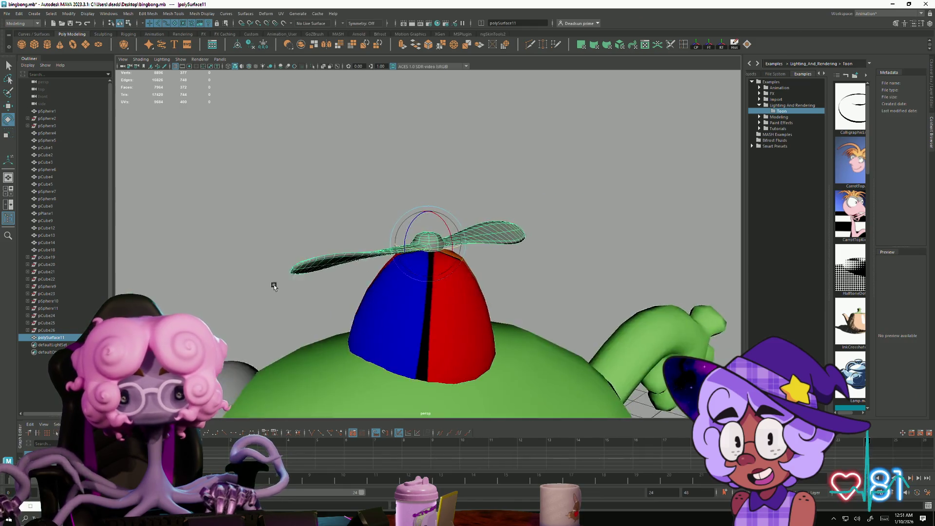
scroll(315, 312, "down", 5)
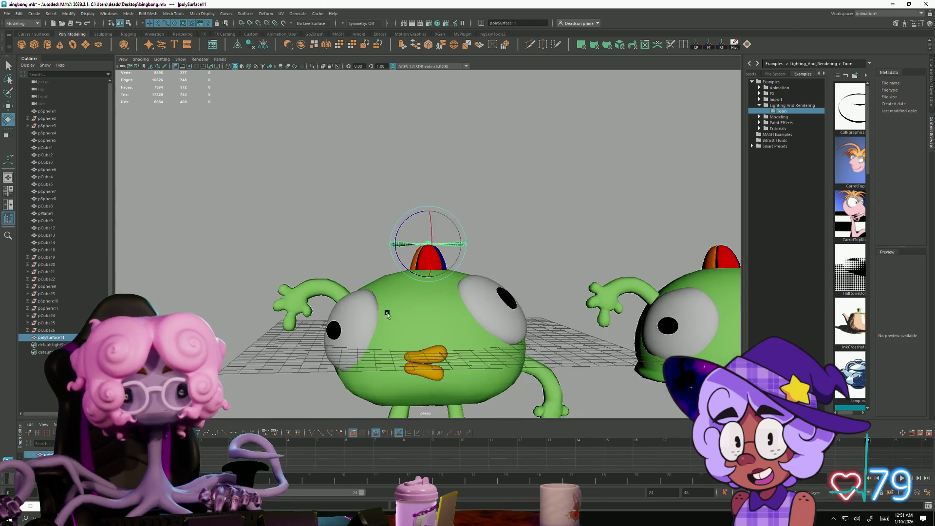
mouse_move(380, 337)
left_mouse_down("alt")
mouse_move(371, 319)
mouse_move(365, 335)
mouse_move(335, 309)
mouse_move(293, 348)
mouse_move(298, 328)
mouse_move(383, 331)
left_mouse_up("alt")
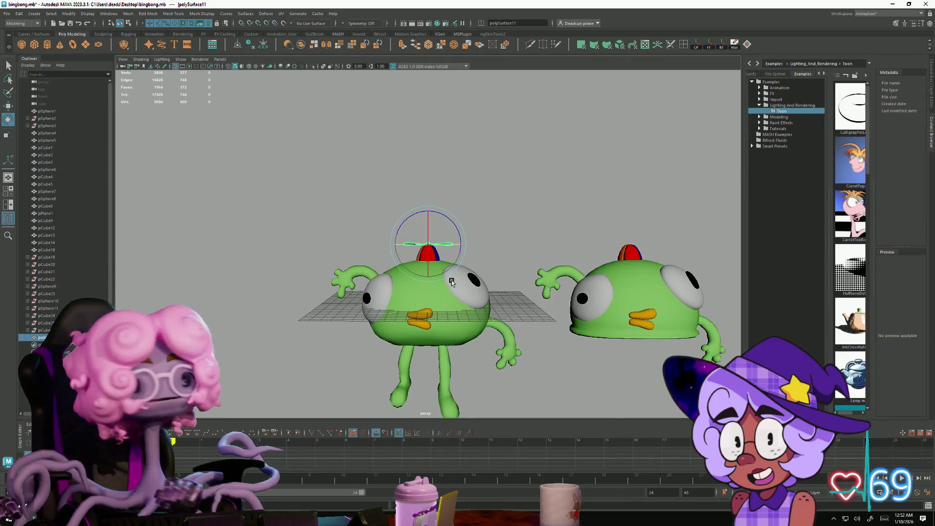
key("f")
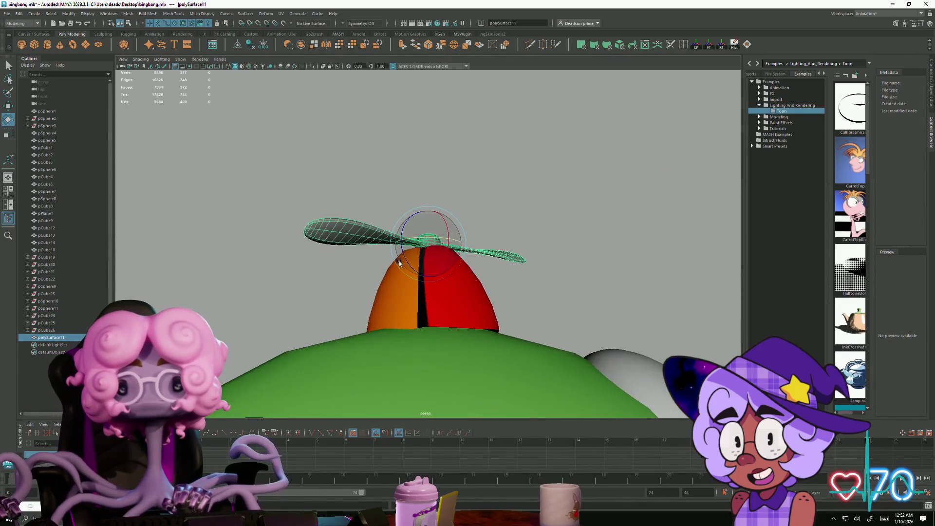
left_click_drag(580, 328, 443, 297, "alt")
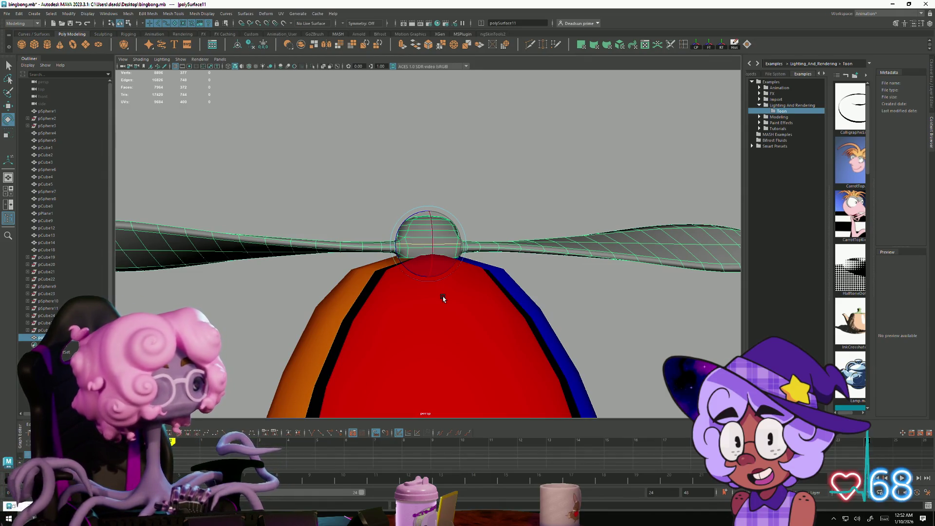
left_click_drag(449, 344, 247, 250, "alt")
right_click(247, 251)
left_click(297, 263)
scroll(297, 263, "down", 5)
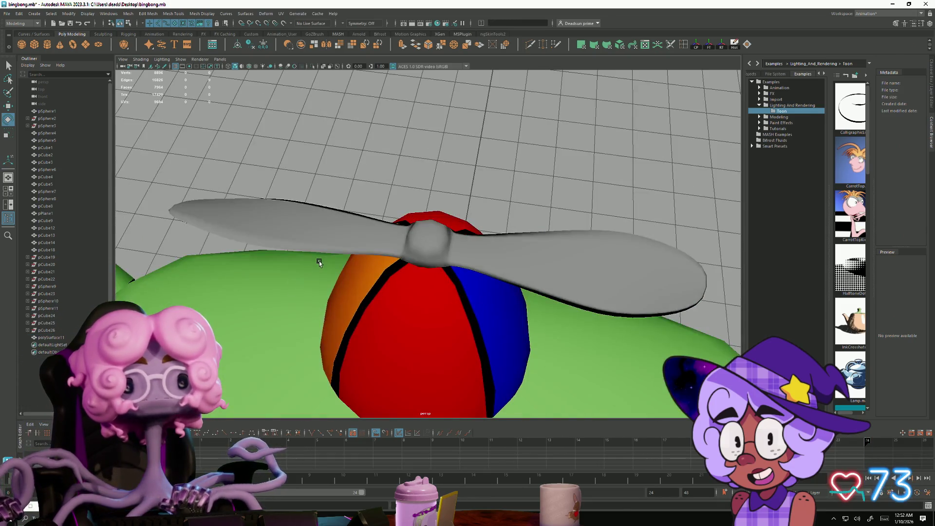
left_click(314, 246)
key("f")
left_click_drag(319, 312, 324, 312, "alt")
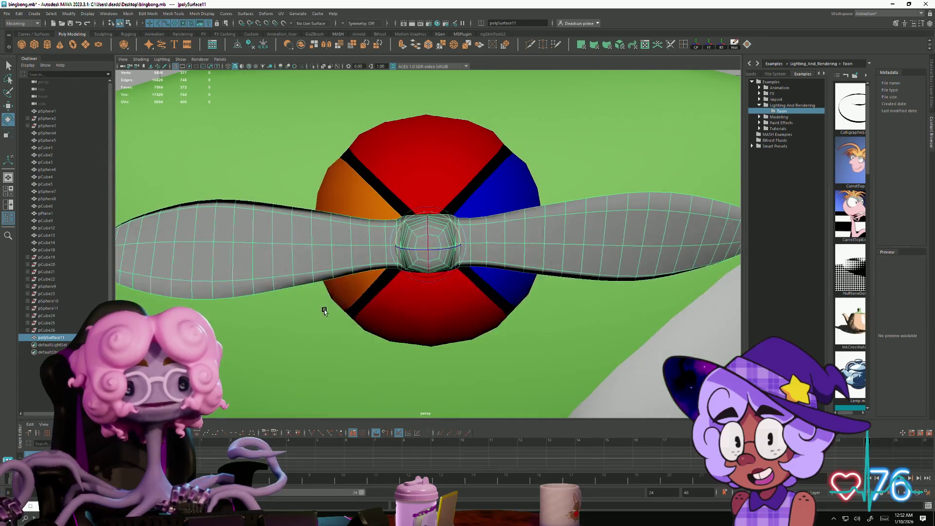
Step: Select two vertices on the propeller hub and switch to the Scale tool
mouse_move(345, 252)
right_mouse_down("alt")
mouse_move(428, 317)
mouse_move(547, 367)
mouse_move(526, 336)
right_mouse_up("alt")
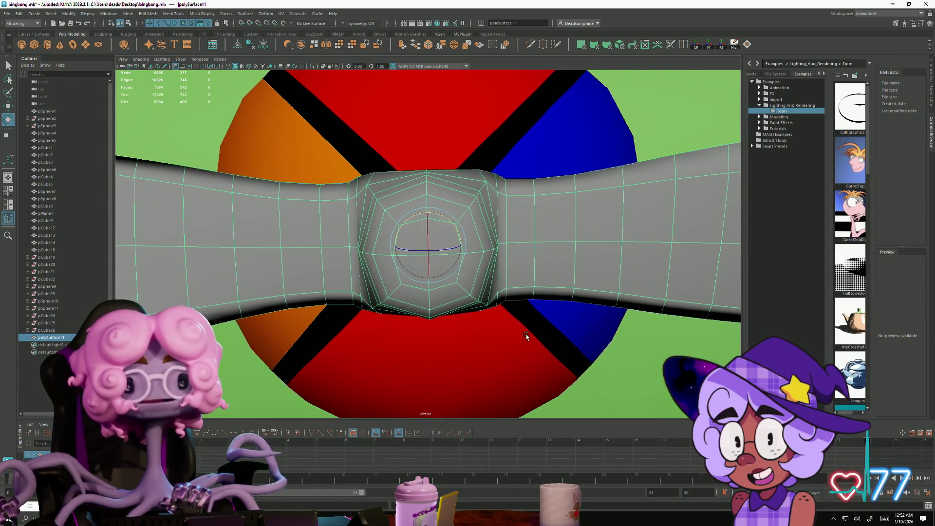
left_click_drag(417, 213, 425, 200, "alt")
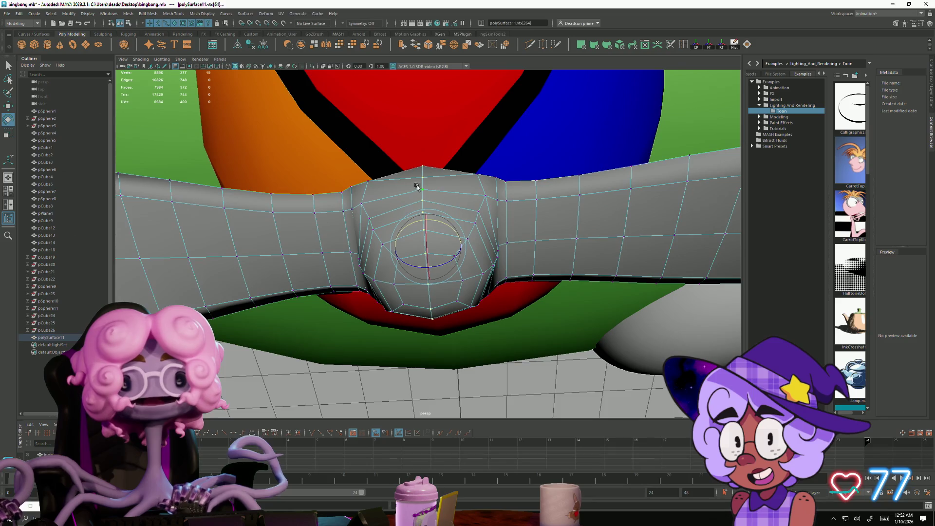
left_click(427, 306)
mouse_move(426, 306)
left_mouse_down("alt")
mouse_move(409, 263)
mouse_move(433, 297)
mouse_move(439, 328)
mouse_move(459, 294)
left_mouse_up("alt")
left_click(454, 292, "shift")
key("r")
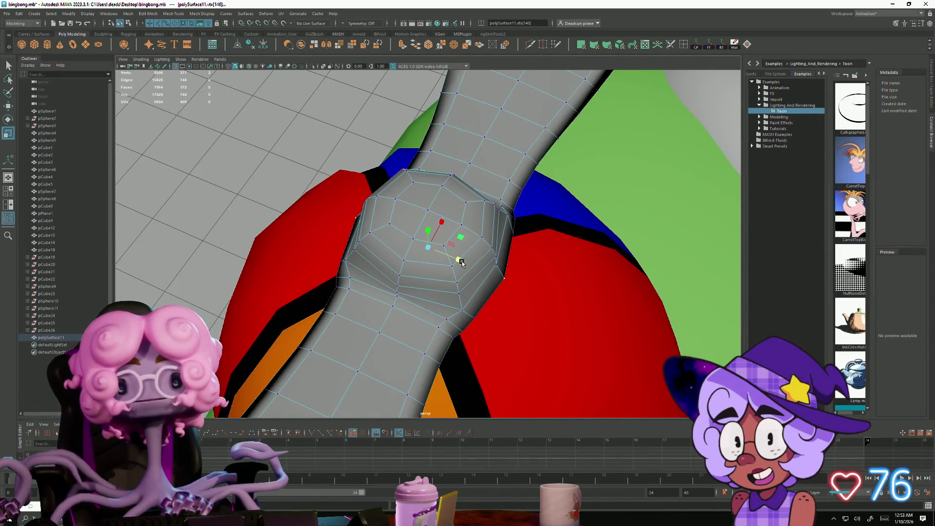
Step: Select further hub vertices and scale them, then return to object mode
left_click(487, 270)
left_click_drag(487, 269, 358, 267, "alt")
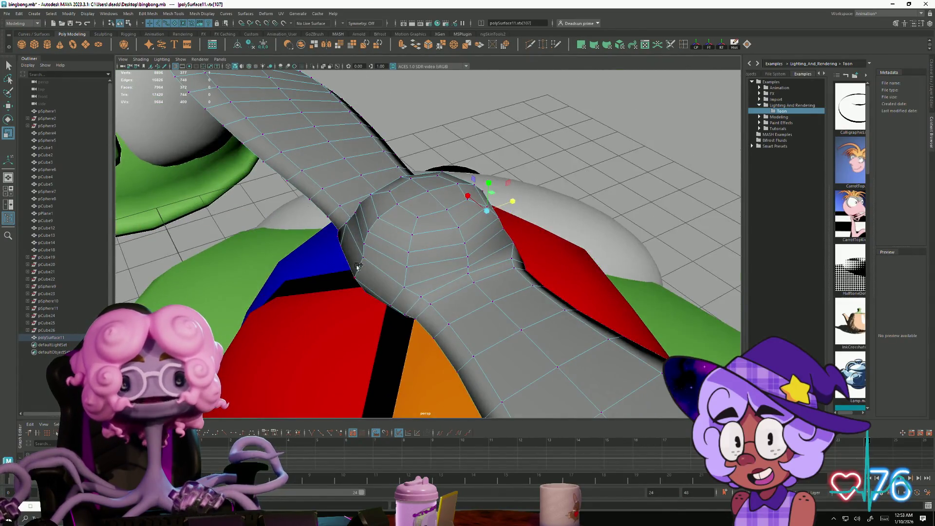
mouse_move(419, 267)
left_mouse_down("alt")
mouse_move(428, 271)
mouse_move(464, 236)
mouse_move(458, 248)
mouse_move(473, 256)
mouse_move(463, 305)
mouse_move(423, 311)
left_mouse_up("alt")
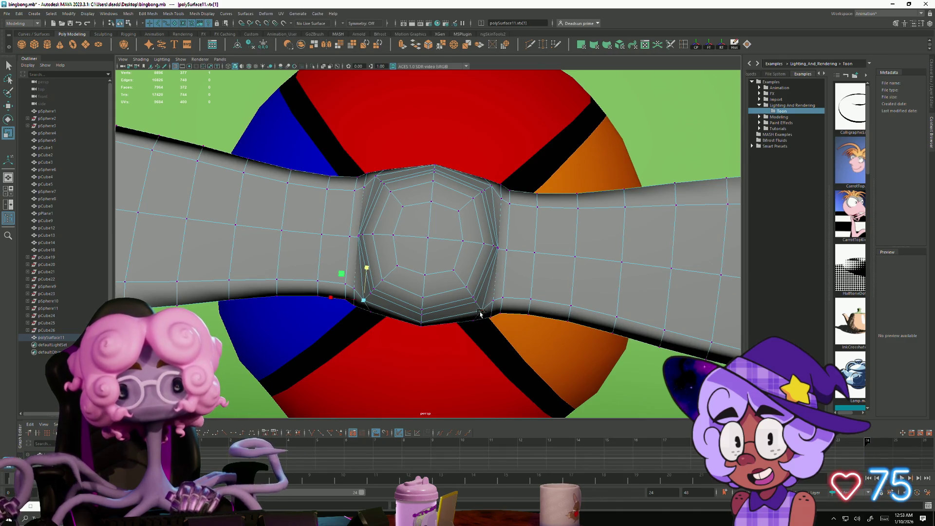
left_click(494, 190, "shift")
left_click_drag(495, 191, 457, 280, "alt")
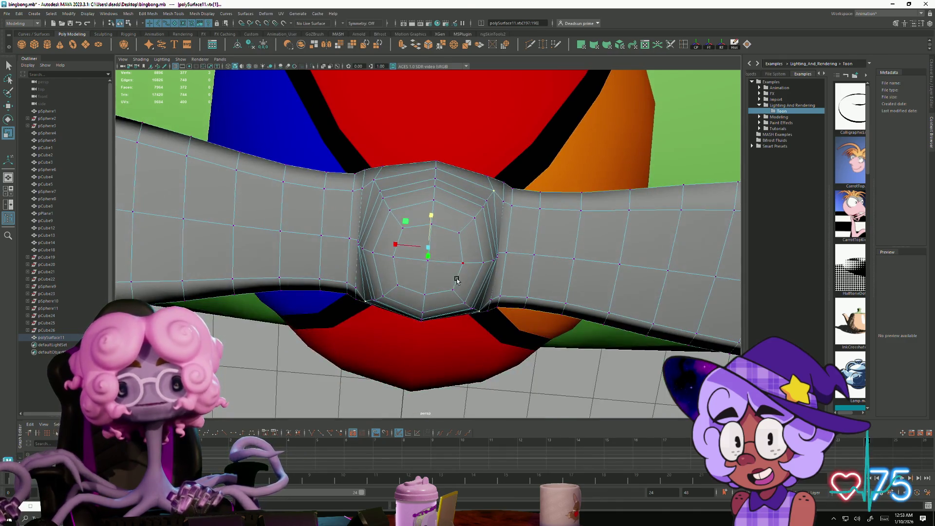
left_click_drag(370, 178, 370, 308, "alt")
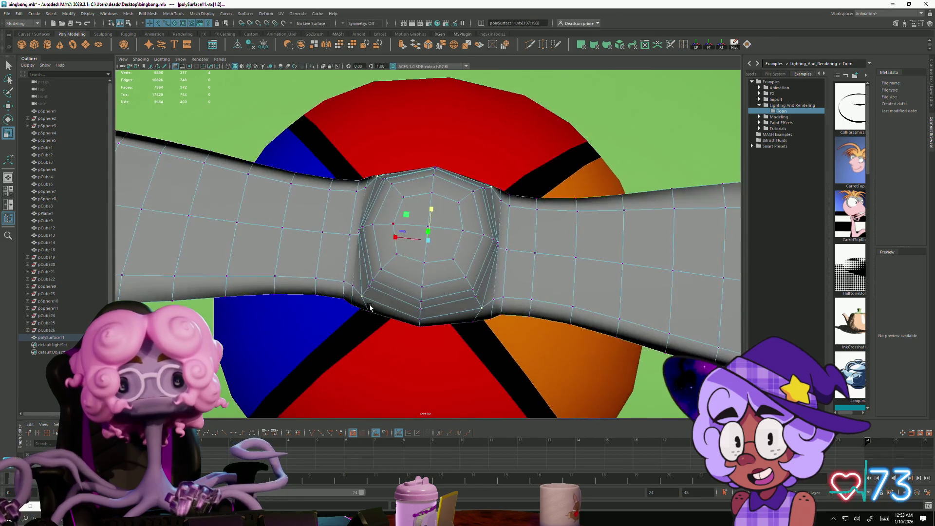
left_click_drag(428, 236, 430, 244, "alt")
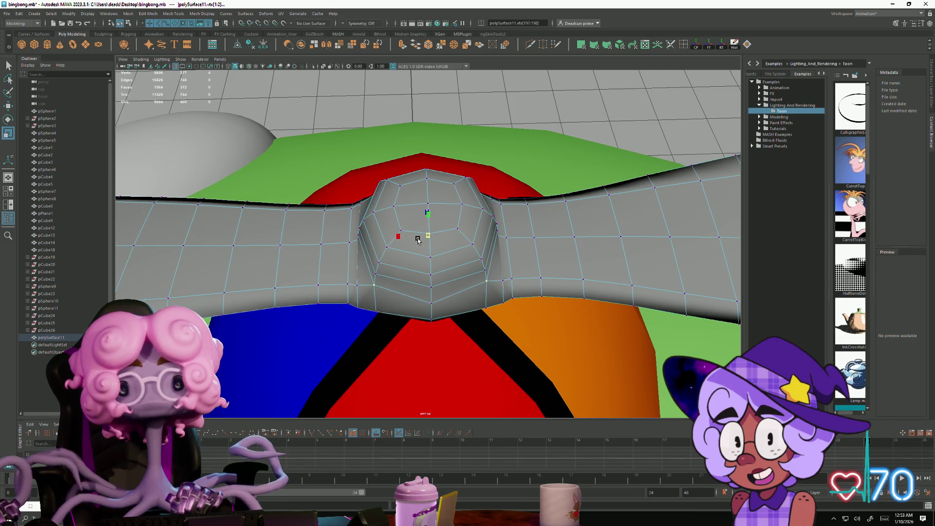
mouse_move(408, 253)
left_mouse_down("alt")
mouse_move(564, 228)
mouse_move(515, 177)
mouse_move(542, 233)
mouse_move(559, 229)
mouse_move(416, 286)
mouse_move(396, 324)
mouse_move(423, 273)
mouse_move(418, 309)
mouse_move(428, 317)
mouse_move(459, 286)
mouse_move(330, 271)
mouse_move(428, 208)
mouse_move(421, 212)
left_mouse_up("alt")
key("F8")
mouse_move(616, 292)
left_mouse_down("alt")
mouse_move(377, 305)
mouse_move(345, 294)
left_mouse_up("alt")
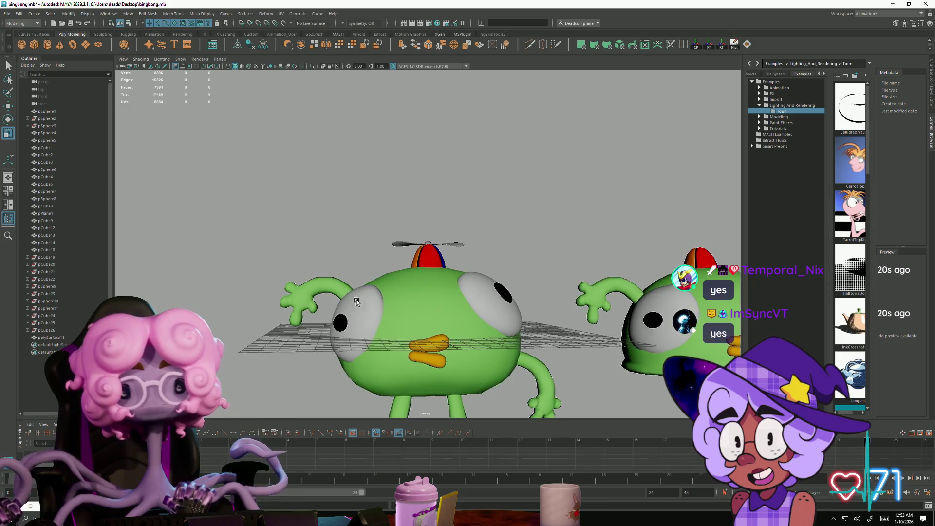
Step: Zoom in close on the propeller hub atop the beanie
scroll(357, 302, "up", 5)
scroll(338, 247, "up", 4)
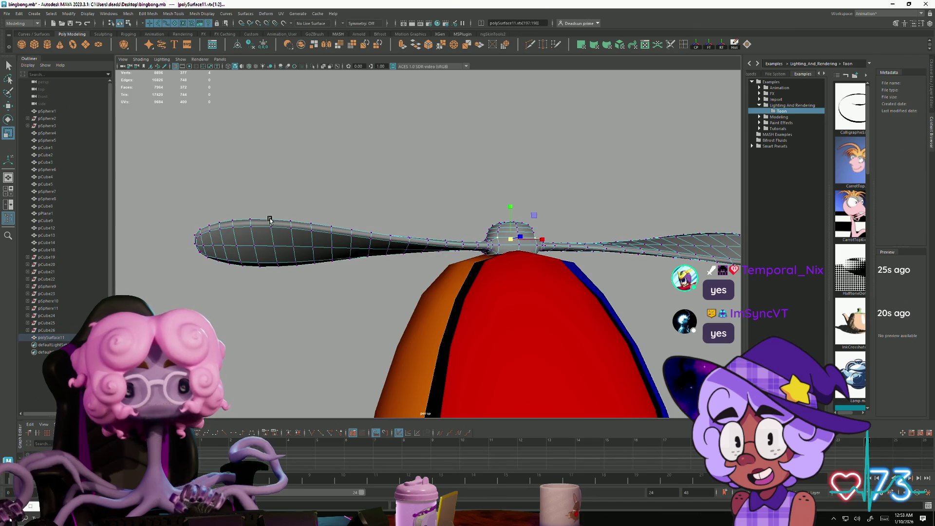
mouse_move(639, 282)
left_mouse_down("alt")
mouse_move(474, 273)
mouse_move(722, 299)
left_mouse_up("alt")
scroll(723, 299, "down", 6)
left_click_drag(528, 278, 547, 328, "alt")
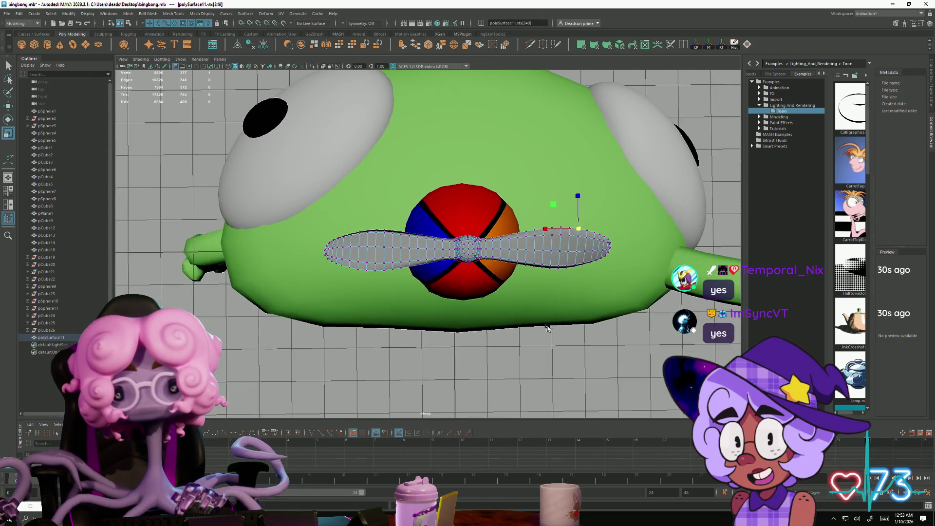
mouse_move(374, 285)
left_mouse_down("alt")
mouse_move(395, 261)
mouse_move(386, 314)
mouse_move(393, 281)
left_mouse_up("alt")
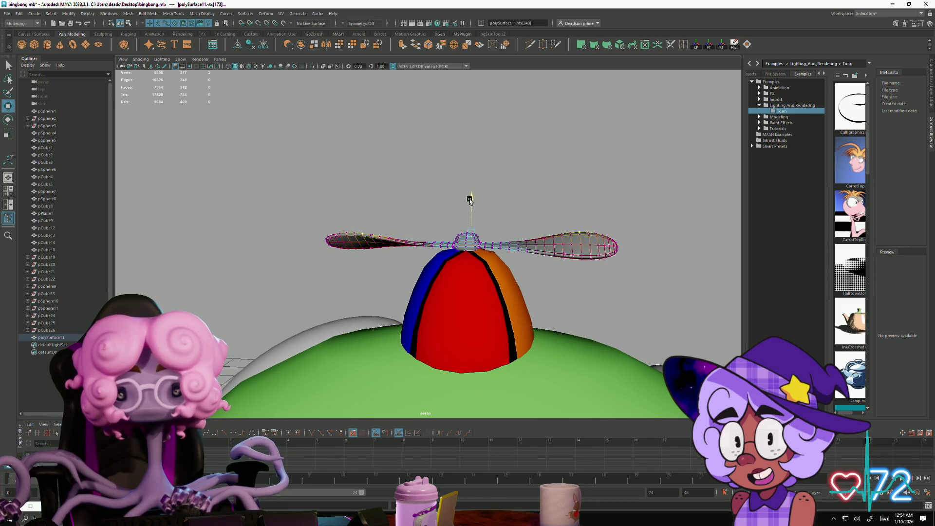
left_click_drag(507, 222, 594, 343, "alt")
mouse_move(594, 300)
left_mouse_down("alt")
mouse_move(481, 343)
mouse_move(409, 328)
mouse_move(443, 323)
left_mouse_up("alt")
mouse_move(527, 308)
left_mouse_down("alt")
mouse_move(435, 355)
mouse_move(536, 304)
mouse_move(418, 345)
mouse_move(400, 338)
left_mouse_up("alt")
Step: Drag the hub-top vertex of polySurface11 down to flatten the hub, then leave vertex mode
left_click(334, 190)
mouse_move(334, 190)
left_mouse_down()
mouse_move(284, 264)
mouse_move(284, 223)
left_mouse_up()
right_click(306, 213)
right_click_drag(331, 202, 336, 202)
mouse_move(399, 159)
left_mouse_down("alt")
mouse_move(271, 334)
mouse_move(253, 293)
mouse_move(247, 319)
mouse_move(257, 297)
left_mouse_up("alt")
right_click_drag(256, 296, 344, 313, "alt")
key("ctrl+z")
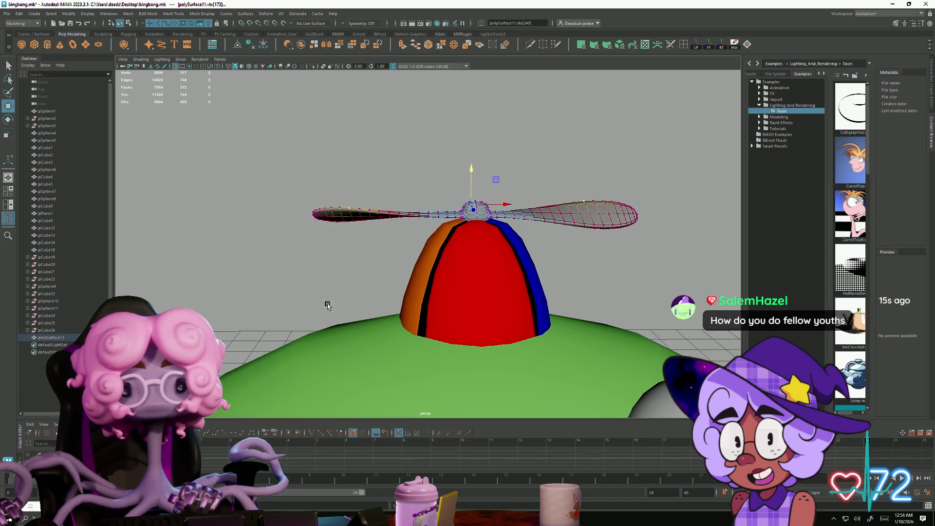
Step: Leave vertex mode on the propeller and select the beanie's red front panel, pCube3
right_click_drag(349, 217, 370, 209)
left_click(344, 294)
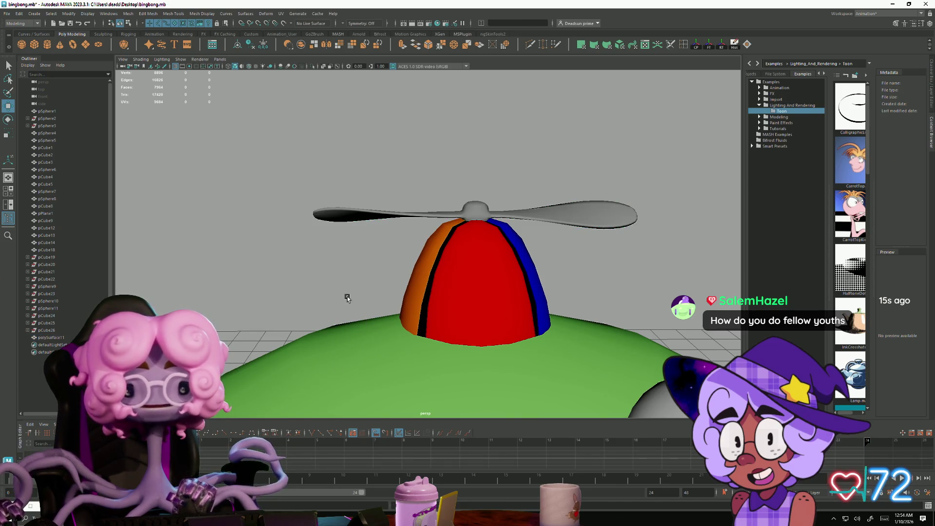
mouse_move(341, 313)
left_mouse_down("alt")
mouse_move(413, 302)
mouse_move(338, 297)
mouse_move(356, 298)
left_mouse_up("alt")
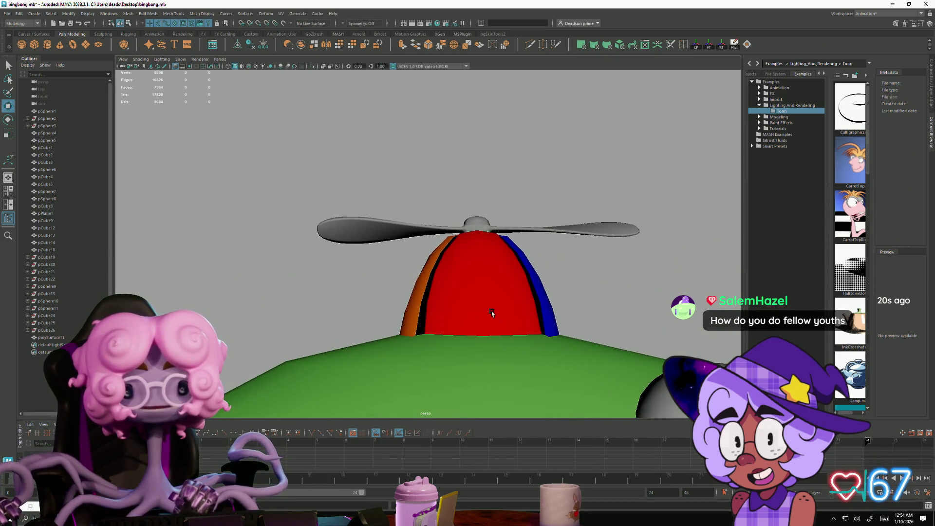
left_click(467, 325)
mouse_move(447, 344)
left_mouse_down("alt")
mouse_move(428, 343)
mouse_move(423, 361)
mouse_move(452, 346)
mouse_move(439, 341)
mouse_move(460, 314)
left_mouse_up("alt")
Step: Select the red panel's bottom edge loop and scale it, then clear the selection
right_click_drag(460, 311, 461, 294)
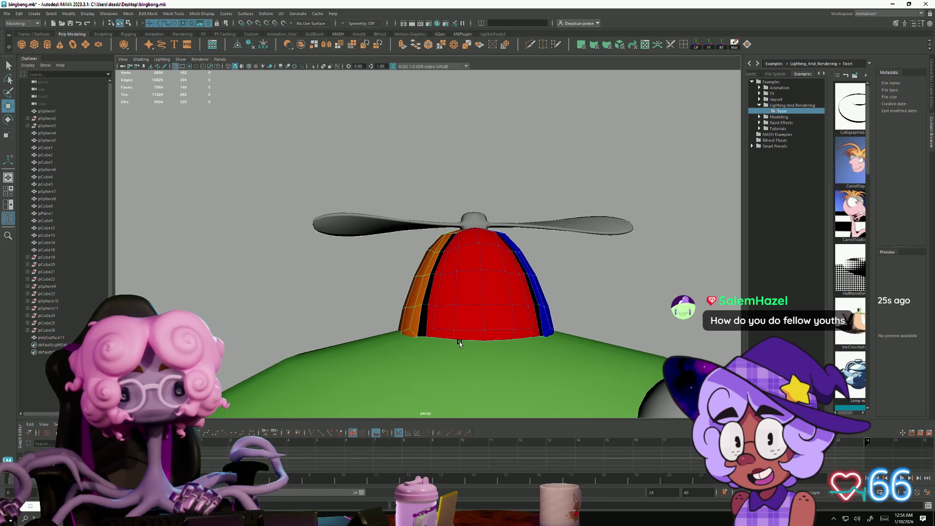
left_click(461, 340)
double_click(436, 336)
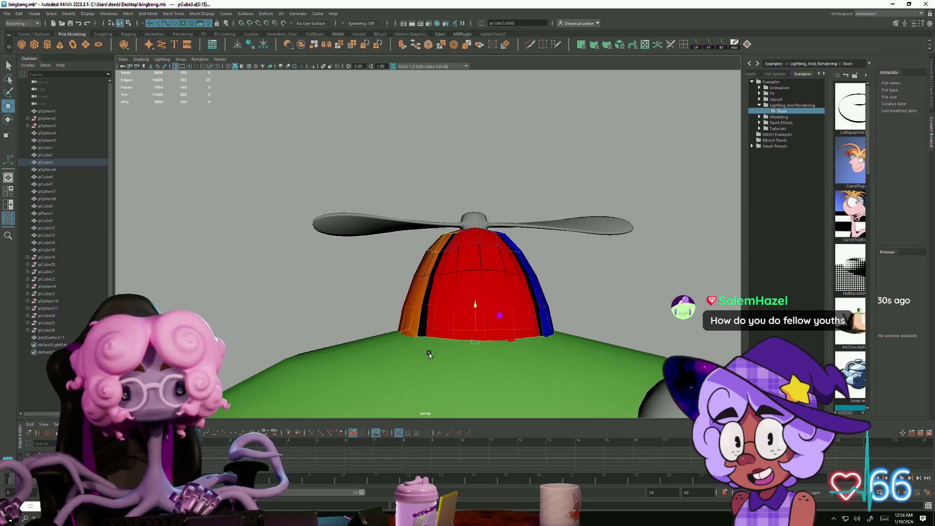
key("r")
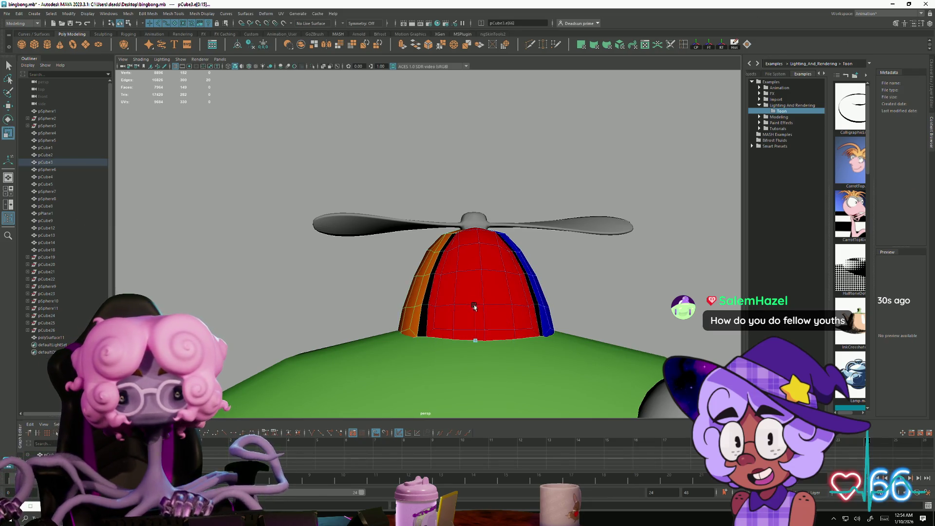
mouse_move(461, 350)
left_mouse_down("alt")
mouse_move(381, 376)
mouse_move(534, 371)
mouse_move(438, 386)
mouse_move(407, 359)
mouse_move(390, 370)
mouse_move(328, 371)
mouse_move(359, 369)
mouse_move(352, 317)
mouse_move(400, 317)
left_mouse_up("alt")
right_click_drag(401, 318, 390, 297)
scroll(374, 335, "down", 5)
mouse_move(374, 335)
left_mouse_down("alt")
mouse_move(317, 342)
mouse_move(386, 350)
left_mouse_up("alt")
scroll(386, 351, "up", 5)
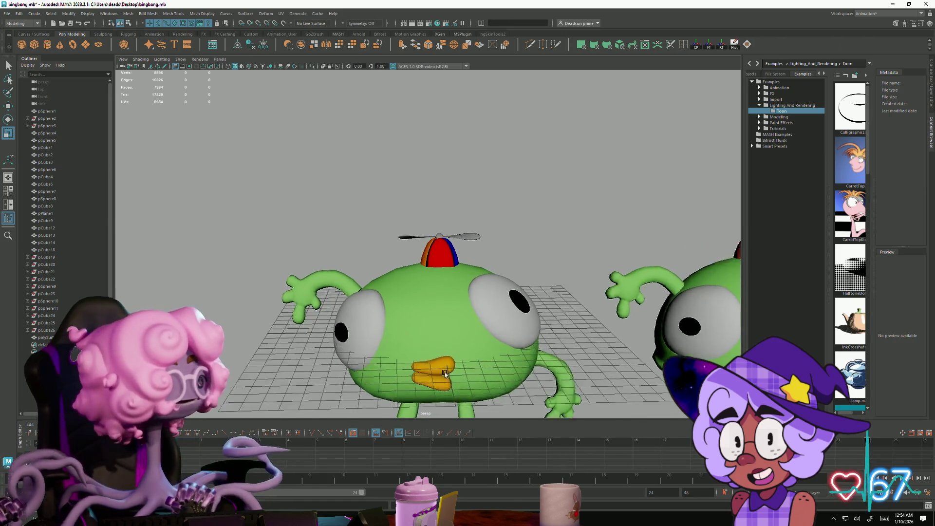
Step: Orbit around both characters, briefly selecting the right character's head
scroll(445, 373, "down", 3)
mouse_move(347, 301)
left_mouse_down("alt")
mouse_move(323, 328)
mouse_move(334, 309)
mouse_move(320, 305)
mouse_move(330, 287)
mouse_move(306, 320)
left_mouse_up("alt")
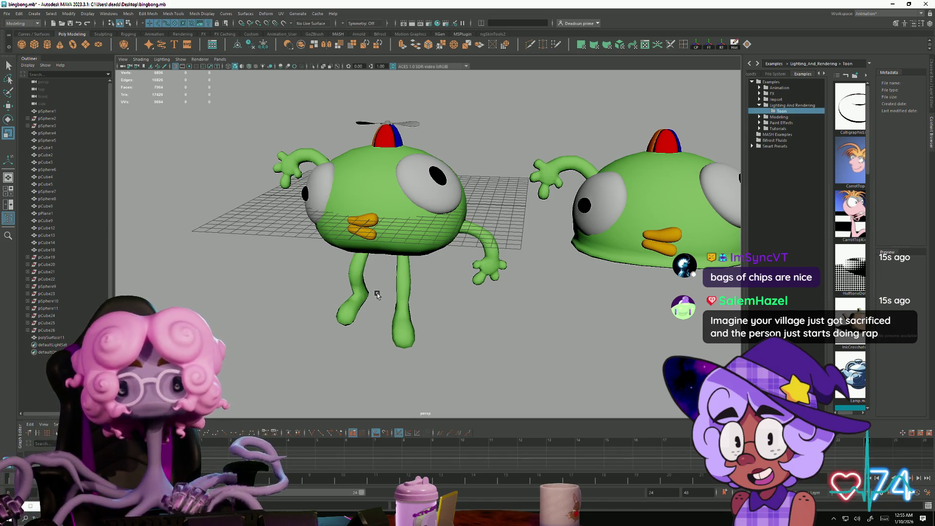
left_click_drag(477, 292, 602, 225, "alt")
left_click(602, 225)
mouse_move(598, 286)
left_mouse_down("alt")
mouse_move(515, 341)
mouse_move(451, 279)
mouse_move(480, 210)
left_mouse_up("alt")
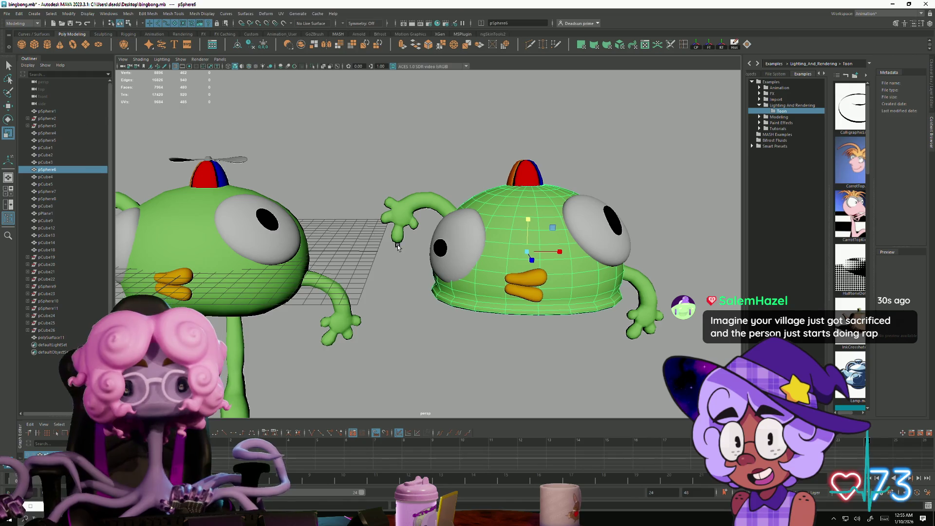
mouse_move(318, 245)
left_mouse_down("alt")
mouse_move(438, 225)
mouse_move(359, 268)
mouse_move(413, 253)
mouse_move(371, 268)
left_mouse_up("alt")
Step: Select the first character's leg, pCube18, and pick a vertex on it for moving
left_click(343, 350)
mouse_move(343, 351)
left_mouse_down("alt")
mouse_move(263, 358)
mouse_move(330, 355)
mouse_move(279, 359)
mouse_move(288, 375)
mouse_move(371, 289)
mouse_move(341, 317)
mouse_move(390, 336)
left_mouse_up("alt")
right_click_drag(314, 304, 320, 262)
left_click(320, 263)
key("w")
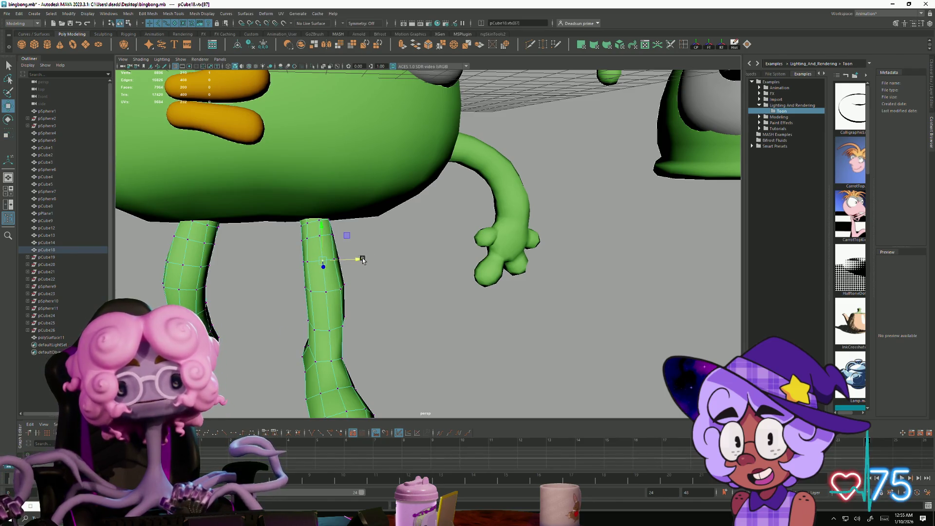
Step: Nudge a leg vertex slightly outward along X and select another leg vertex
left_click(328, 271)
left_click(335, 259)
left_click_drag(374, 257, 376, 256)
left_click(316, 263)
mouse_move(315, 263)
left_mouse_down("alt")
mouse_move(226, 299)
mouse_move(261, 351)
mouse_move(261, 330)
left_mouse_up("alt")
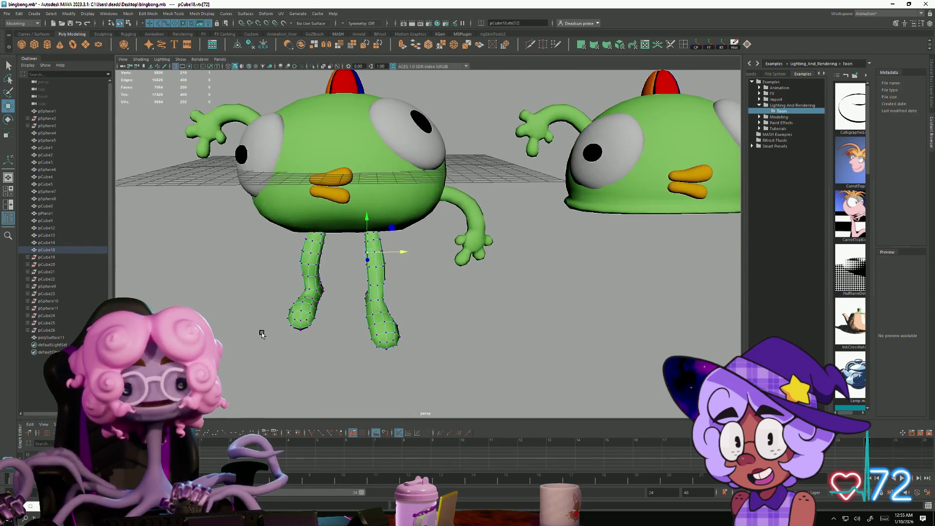
scroll(257, 341, "up", 3)
scroll(257, 340, "down", 3)
mouse_move(311, 308)
left_mouse_down("alt")
mouse_move(344, 327)
mouse_move(341, 311)
mouse_move(418, 250)
mouse_move(391, 283)
left_mouse_up("alt")
Step: Return to object mode and frame the view on the leg mesh pCube18
right_click_drag(391, 282, 420, 270)
mouse_move(419, 317)
left_mouse_down("alt")
mouse_move(397, 351)
mouse_move(399, 284)
left_mouse_up("alt")
left_click(398, 283)
key("f")
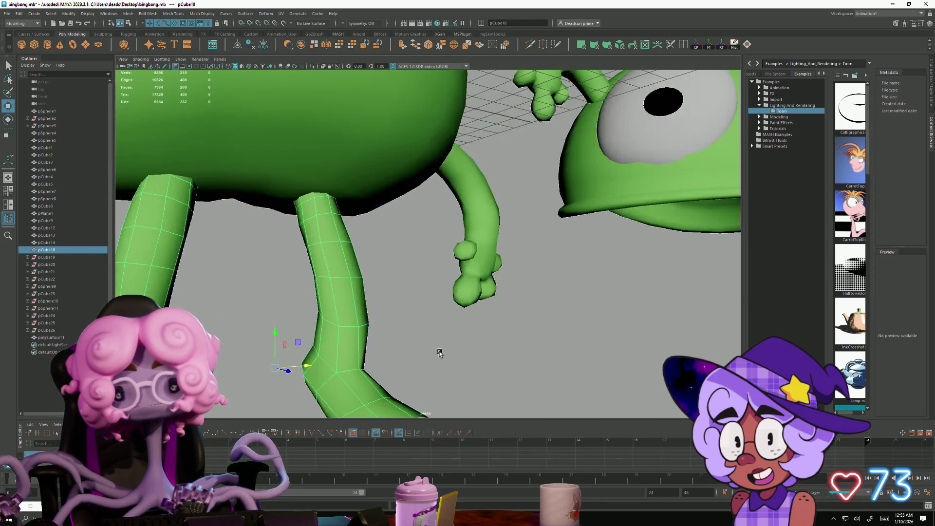
right_click_drag(429, 294, 317, 259, "alt")
mouse_move(317, 258)
left_mouse_down("alt")
mouse_move(305, 268)
mouse_move(315, 270)
left_mouse_up("alt")
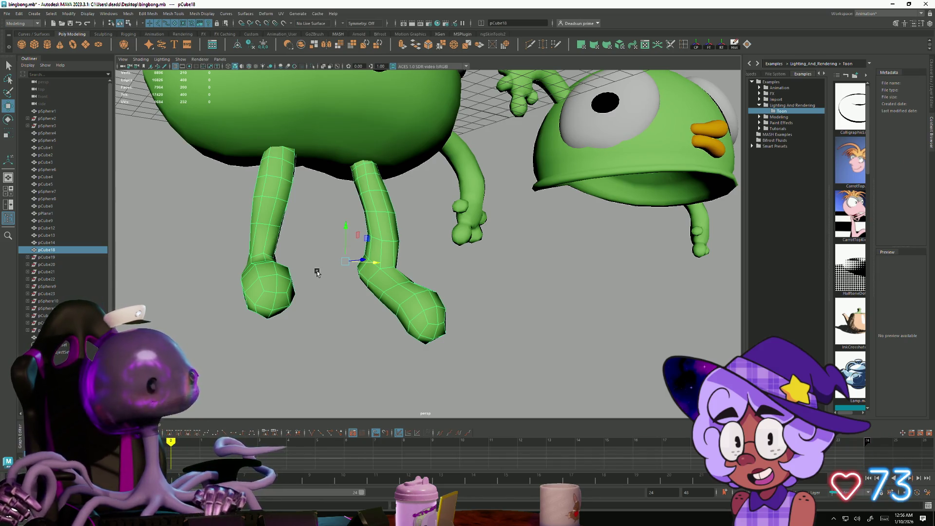
Step: Insert five edge loops at each knee of the left and right legs
mouse_move(318, 273)
left_mouse_down("alt")
mouse_move(370, 324)
mouse_move(356, 267)
left_mouse_up("alt")
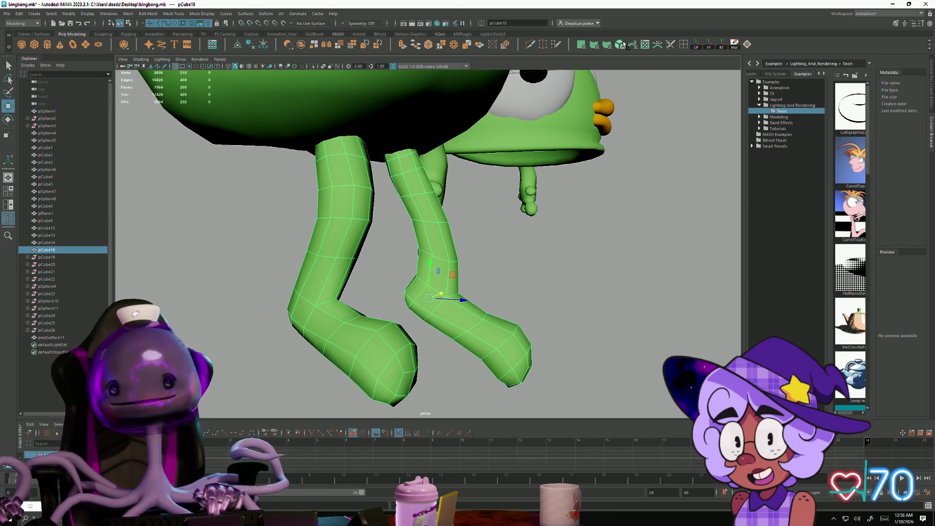
right_click_drag(357, 265, 322, 288, "shift")
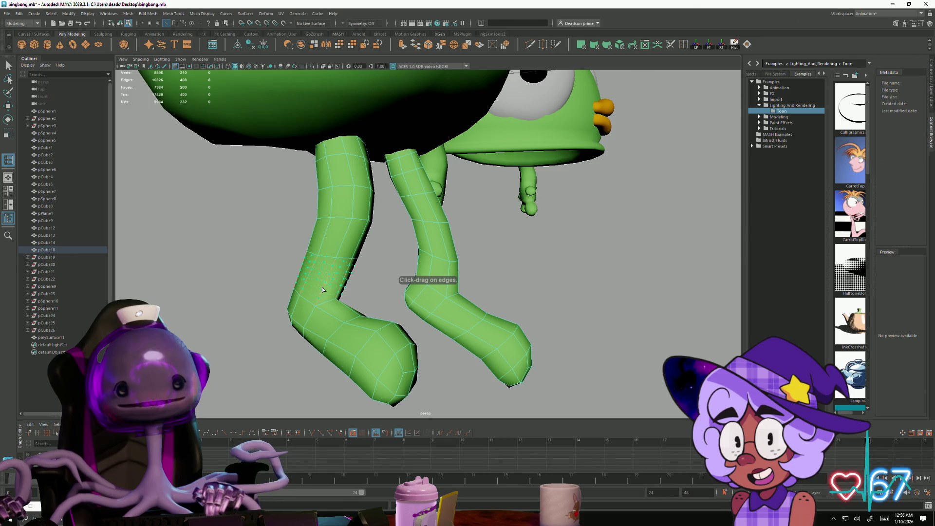
left_click(323, 288)
left_click(435, 267)
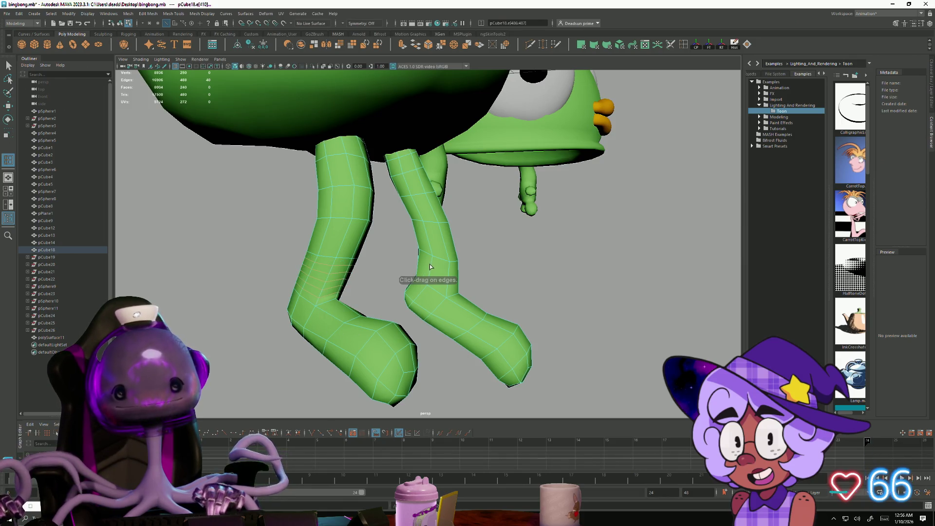
scroll(253, 316, "up", 3)
scroll(253, 317, "up", 1)
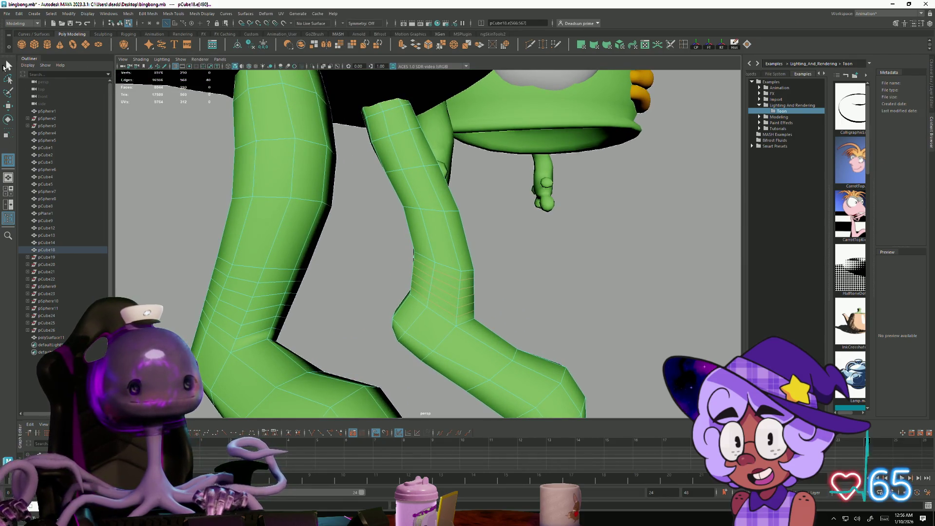
left_click(7, 65)
Step: Select the unwanted edge loops on both legs and delete them
left_click(281, 284)
double_click(281, 285)
double_click(261, 294, "shift")
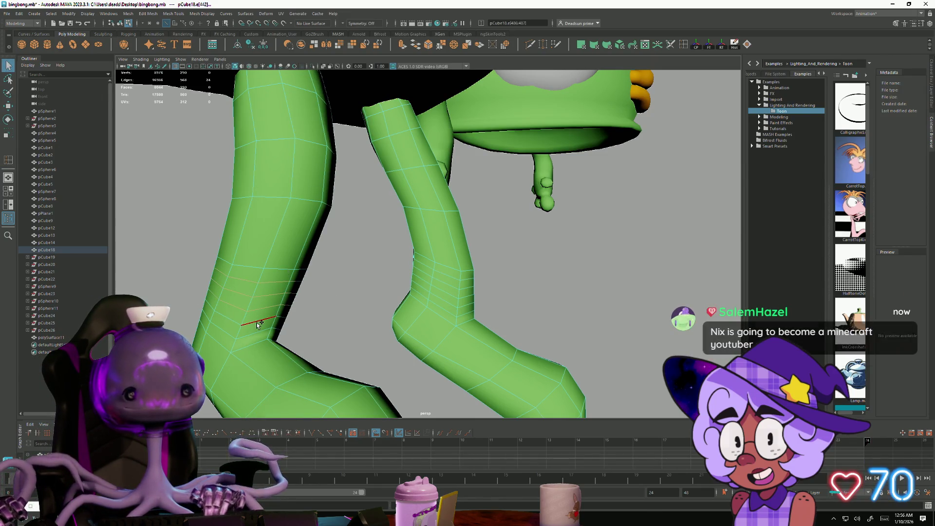
double_click(439, 282, "shift")
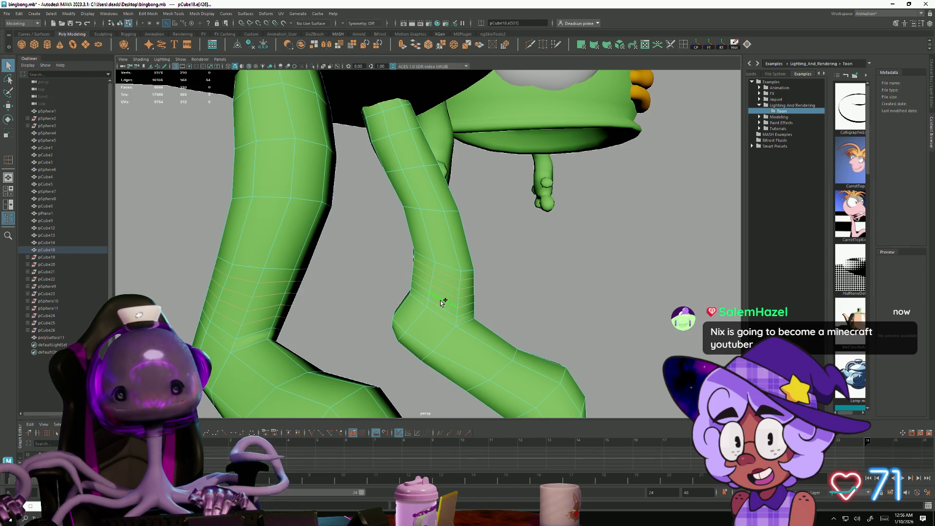
key("Delete")
Step: Marquee-select both legs' vertices, then clear the selection and view the whole character
key("F9")
left_click_drag(196, 220, 504, 356)
left_click(490, 392)
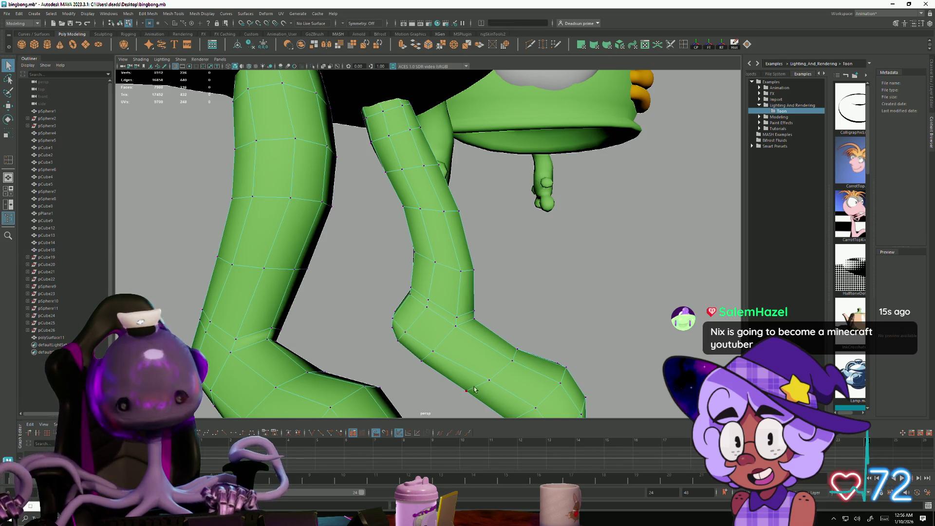
left_click_drag(490, 392, 292, 317, "alt")
scroll(385, 327, "up", 5)
scroll(385, 326, "down", 5)
mouse_move(385, 327)
left_mouse_down("alt")
mouse_move(363, 331)
mouse_move(371, 314)
mouse_move(351, 317)
mouse_move(393, 297)
left_mouse_up("alt")
middle_click_drag(393, 296, 392, 291, "alt")
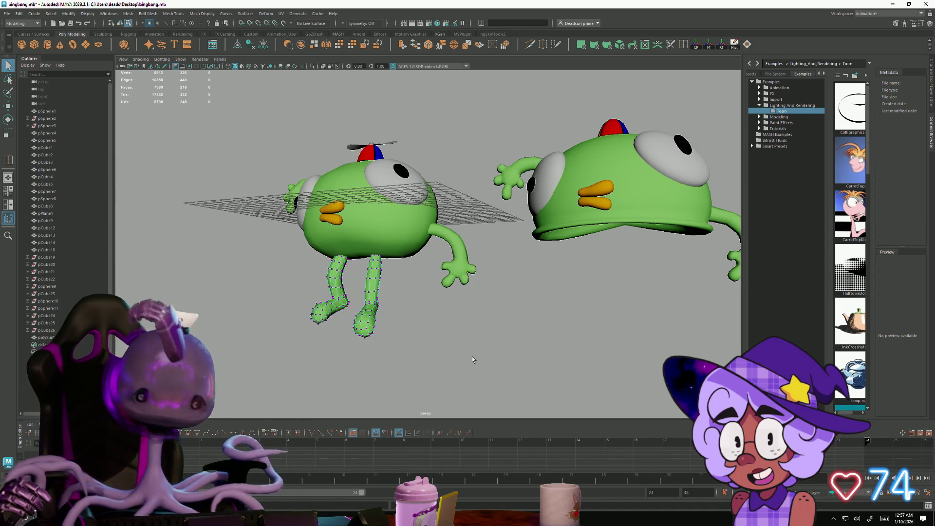
Step: Orbit to a level front view and return the legs to Object Mode with F8
mouse_move(252, 303)
left_mouse_down("alt")
mouse_move(334, 300)
mouse_move(313, 304)
mouse_move(271, 284)
mouse_move(274, 297)
mouse_move(328, 317)
mouse_move(431, 306)
left_mouse_up("alt")
mouse_move(425, 334)
left_mouse_down("alt")
mouse_move(323, 305)
mouse_move(280, 311)
left_mouse_up("alt")
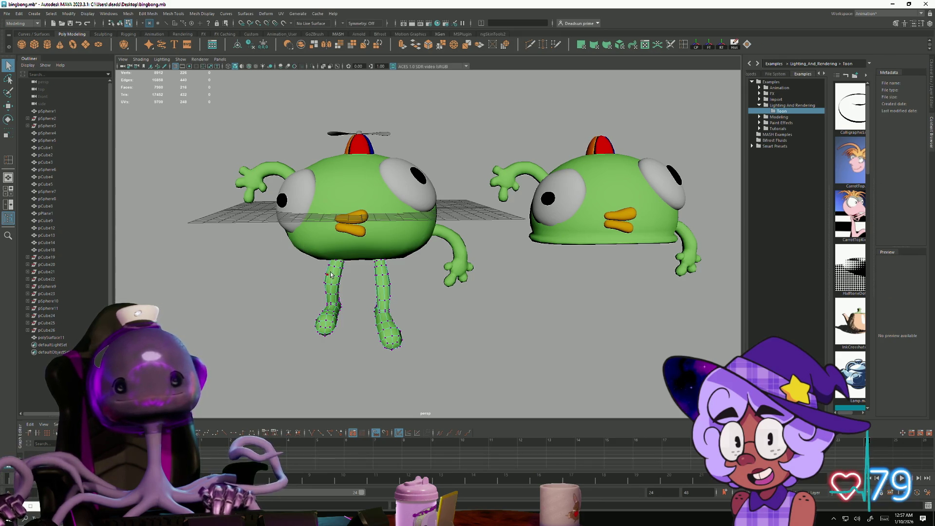
key("F8")
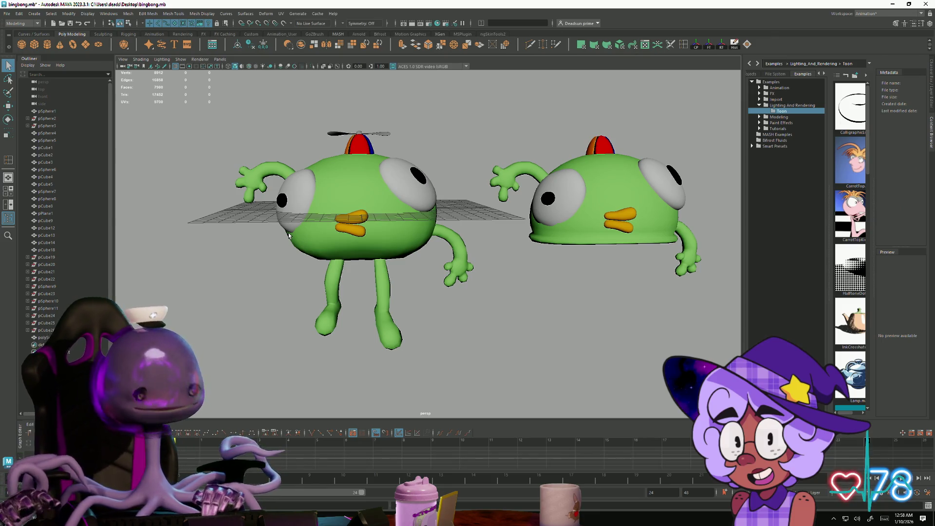
Step: Select the propeller and bring up its Assign Existing Material right-click menu
left_click_drag(270, 210, 235, 265, "alt")
left_click(305, 223)
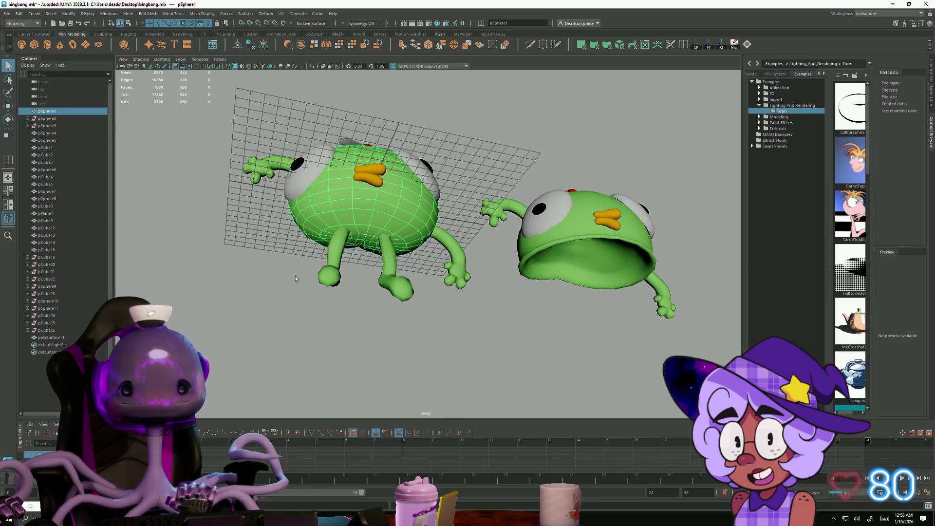
scroll(305, 223, "up", 5)
mouse_move(305, 223)
left_mouse_down("alt")
mouse_move(253, 310)
mouse_move(235, 296)
mouse_move(335, 336)
mouse_move(349, 298)
mouse_move(317, 308)
mouse_move(320, 394)
mouse_move(305, 355)
mouse_move(317, 359)
left_mouse_up("alt")
scroll(335, 336, "down", 5)
left_click(317, 309)
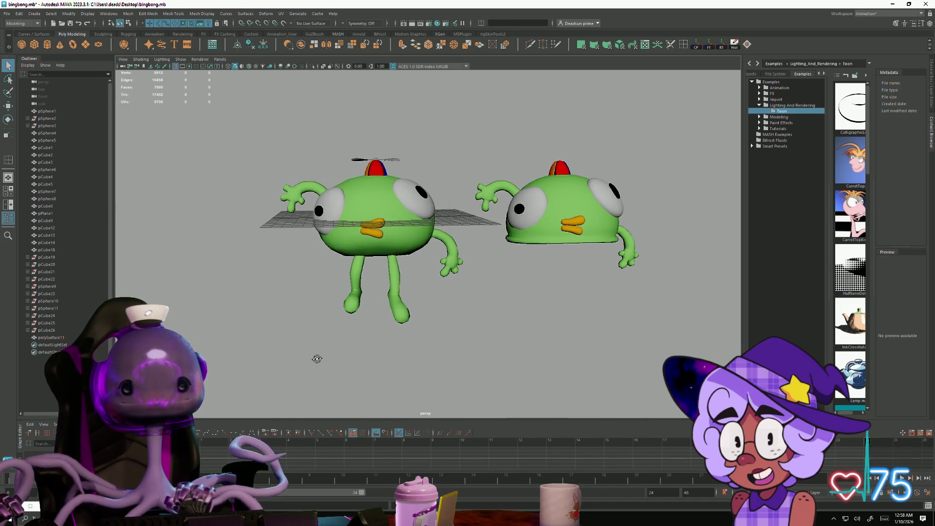
left_click(356, 164)
mouse_move(356, 164)
right_mouse_down()
mouse_move(373, 351)
mouse_move(407, 364)
right_mouse_up()
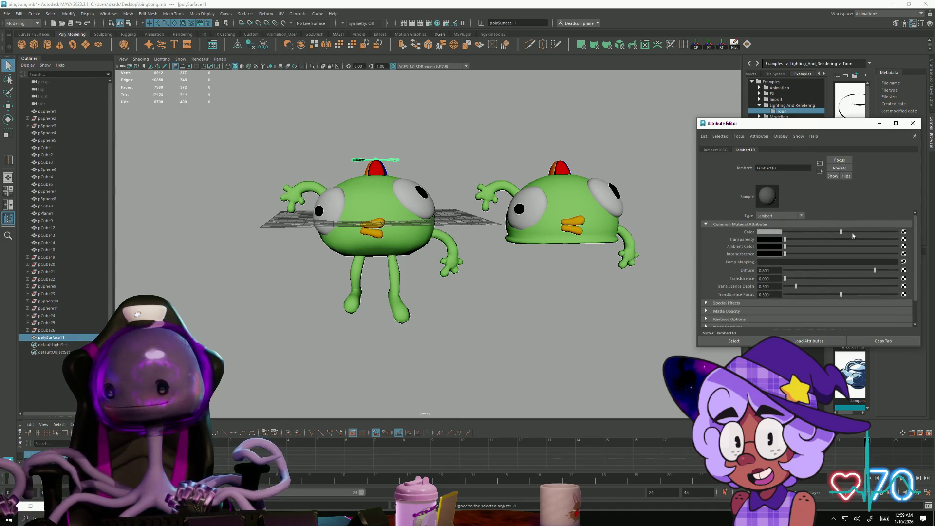
Step: Darken the propeller's lambert10 colour, close the editor, and select the first character's legs
left_click_drag(840, 235, 804, 235)
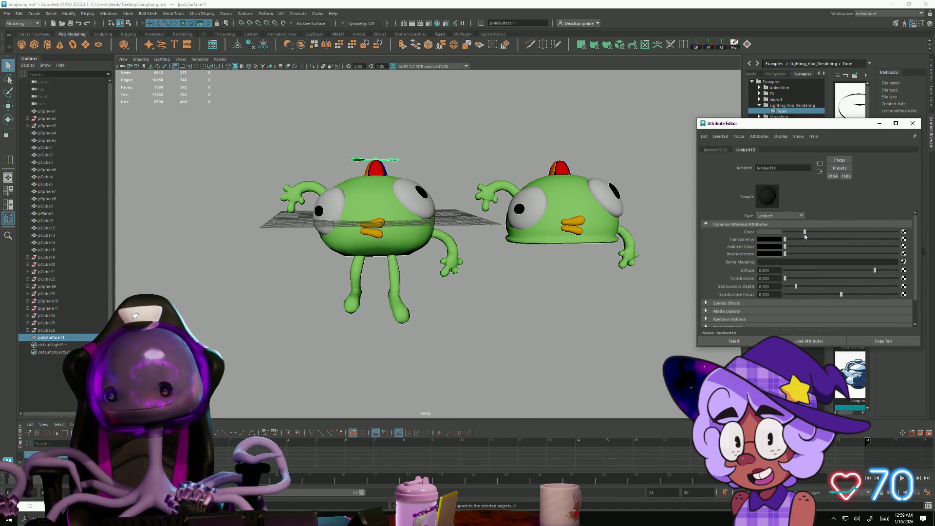
left_click(912, 123)
mouse_move(598, 218)
left_mouse_down("alt")
mouse_move(464, 355)
mouse_move(453, 311)
mouse_move(581, 310)
mouse_move(469, 315)
mouse_move(426, 305)
mouse_move(470, 315)
mouse_move(281, 375)
mouse_move(356, 365)
mouse_move(346, 359)
mouse_move(343, 369)
left_mouse_up("alt")
scroll(470, 315, "up", 3)
left_click(282, 372)
Step: Duplicate the legs, then move, rotate and raise the copy under the second character's body
key("ctrl+d")
scroll(339, 362, "down", 6)
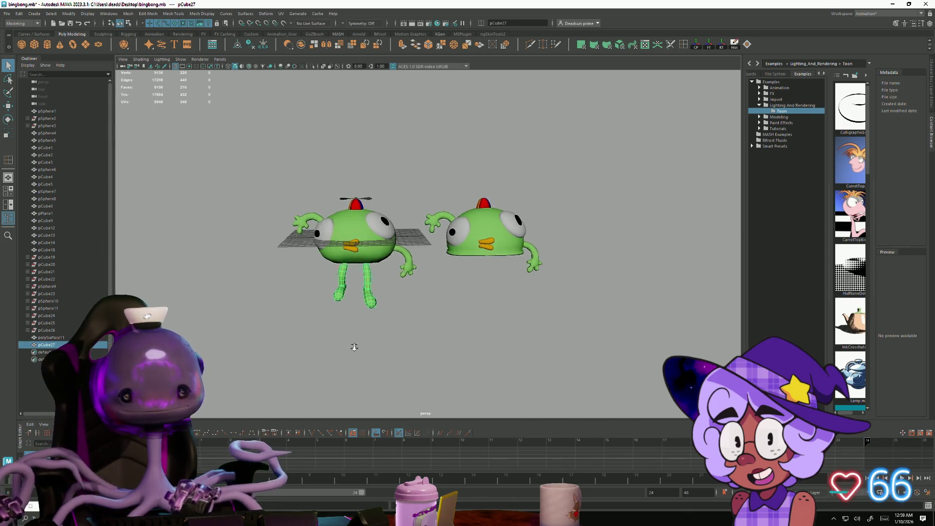
key("w")
mouse_move(411, 282)
left_mouse_down()
mouse_move(512, 282)
mouse_move(499, 334)
mouse_move(513, 267)
mouse_move(516, 279)
left_mouse_up()
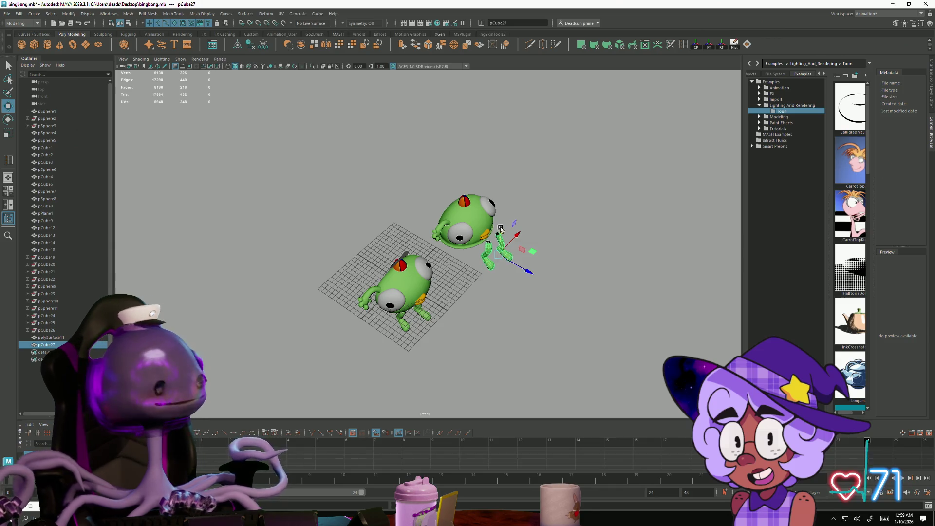
key("e")
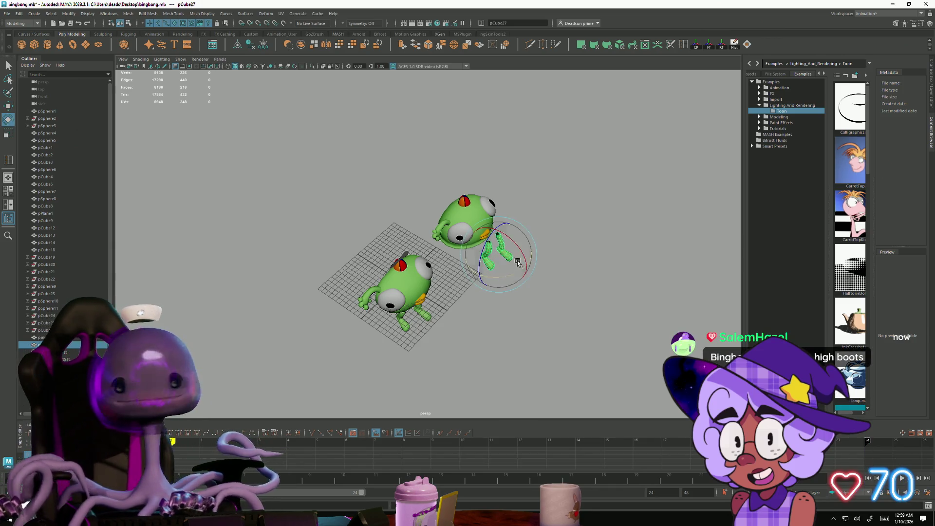
mouse_move(517, 249)
left_mouse_down()
mouse_move(508, 265)
mouse_move(443, 300)
left_mouse_up()
right_click_drag(444, 299, 472, 307, "alt")
key("w")
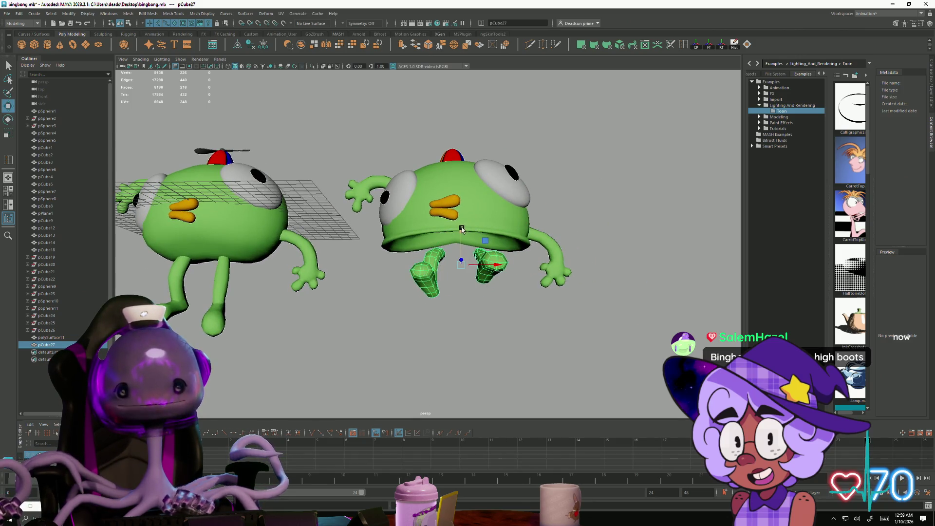
mouse_move(466, 220)
left_mouse_down()
mouse_move(467, 198)
mouse_move(437, 264)
left_mouse_up()
Step: Shift the copied left leg's vertices outward and bend the leg and its foot
right_click_drag(439, 325, 419, 324)
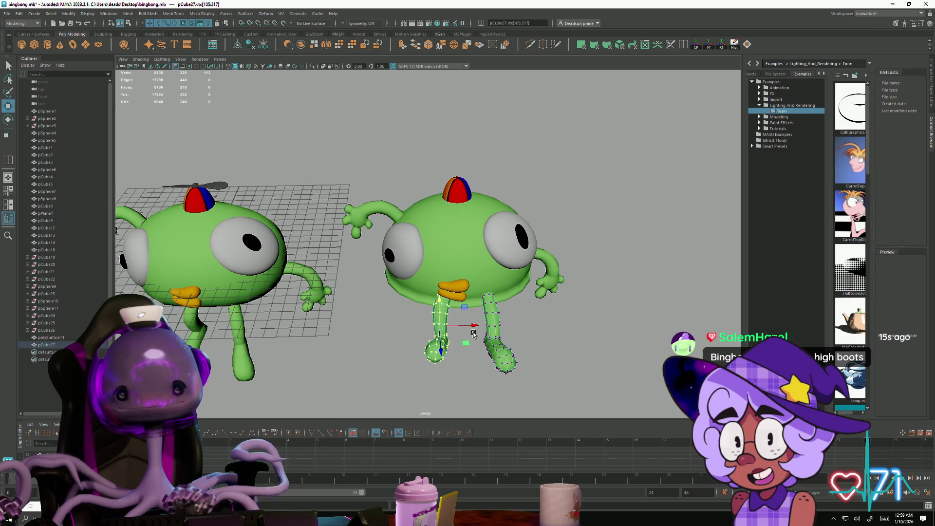
mouse_move(473, 325)
left_mouse_down()
mouse_move(447, 327)
mouse_move(433, 345)
mouse_move(292, 298)
mouse_move(261, 314)
mouse_move(338, 358)
left_mouse_up()
key("e")
key("w")
left_click(457, 349)
key("e")
mouse_move(457, 350)
left_mouse_down()
mouse_move(405, 330)
mouse_move(441, 350)
mouse_move(462, 334)
mouse_move(437, 381)
mouse_move(376, 334)
mouse_move(362, 361)
left_mouse_up()
key("w")
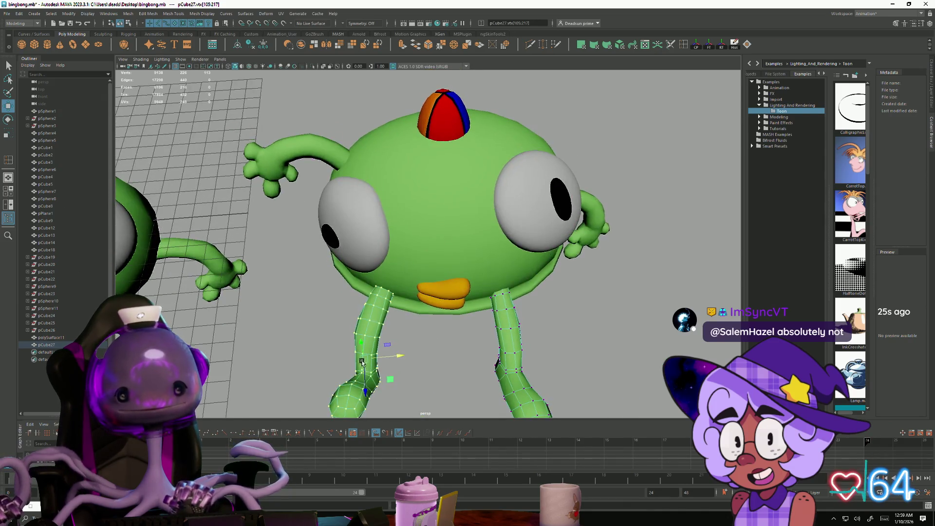
left_click(366, 392)
left_click(368, 392)
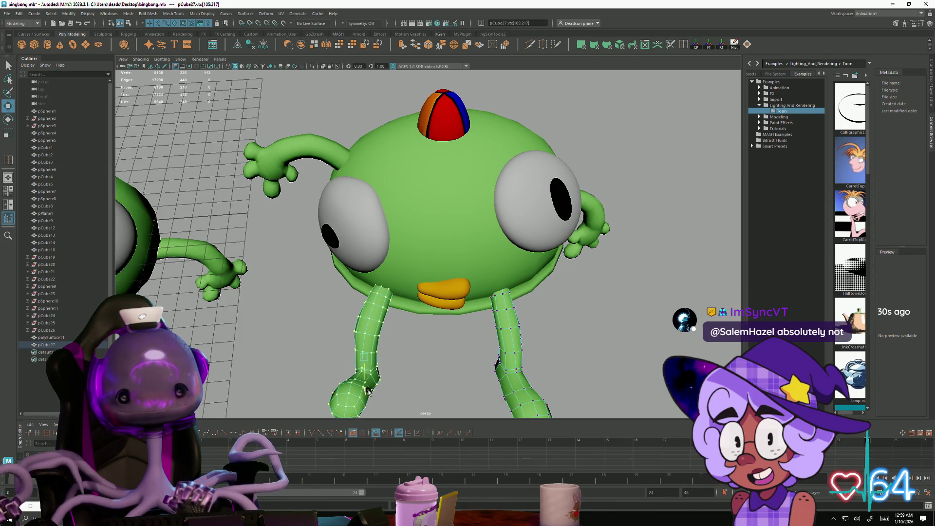
Step: Move the right leg's vertices outward and up, then return to object mode
left_click_drag(492, 353, 477, 354, "alt")
left_click(469, 363)
key("w")
mouse_move(505, 330)
middle_mouse_down()
mouse_move(554, 327)
mouse_move(539, 328)
middle_mouse_up()
left_click(426, 359)
mouse_move(425, 359)
left_mouse_down("alt")
mouse_move(409, 334)
mouse_move(422, 351)
mouse_move(375, 323)
mouse_move(394, 330)
left_mouse_up("alt")
right_click_drag(525, 261, 574, 224)
left_click(571, 288)
mouse_move(571, 287)
left_mouse_down("alt")
mouse_move(453, 324)
mouse_move(517, 314)
mouse_move(527, 334)
mouse_move(422, 317)
mouse_move(471, 298)
mouse_move(488, 334)
mouse_move(501, 320)
mouse_move(476, 320)
mouse_move(468, 332)
left_mouse_up("alt")
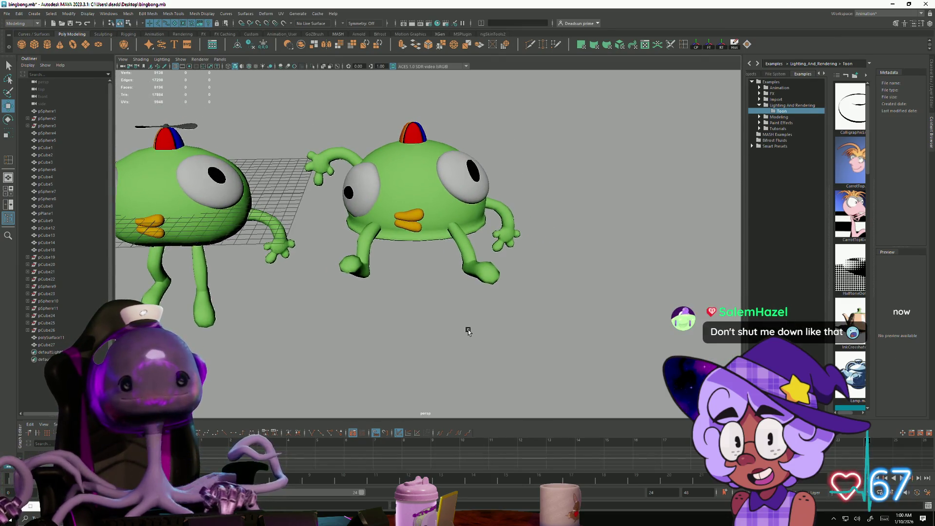
Step: Duplicate the first propeller, place the copy on the second character's hat, and rotate it to fit
left_click(190, 128)
key("ctrl+d")
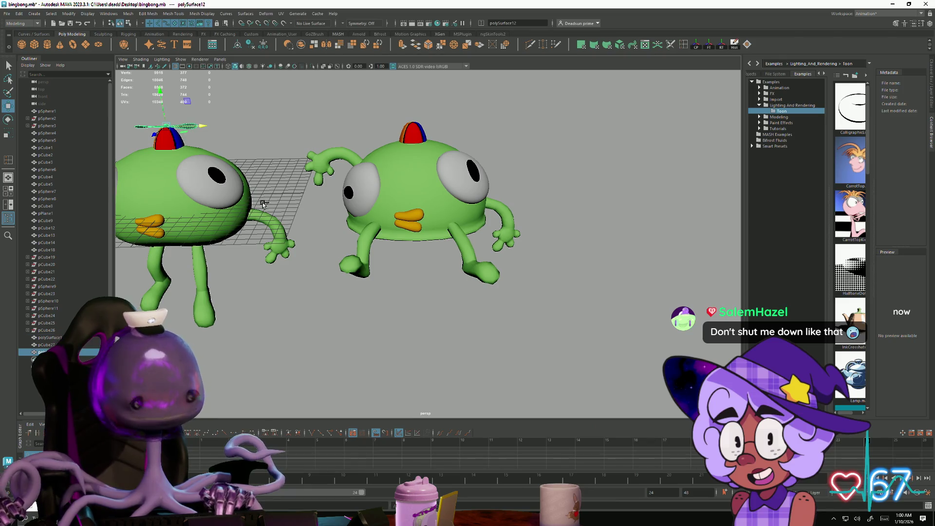
left_click_drag(200, 124, 443, 115)
key("f")
mouse_move(453, 229)
left_mouse_down("alt")
mouse_move(465, 249)
mouse_move(448, 253)
mouse_move(393, 242)
mouse_move(375, 215)
left_mouse_up("alt")
key("e")
scroll(375, 214, "down", 3)
key("w")
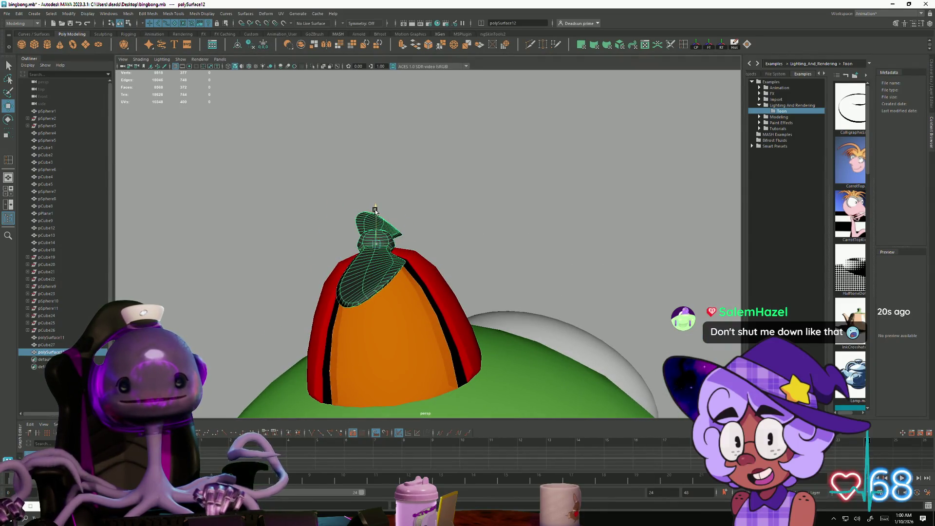
mouse_move(492, 292)
left_mouse_down("alt")
mouse_move(365, 279)
mouse_move(341, 317)
left_mouse_up("alt")
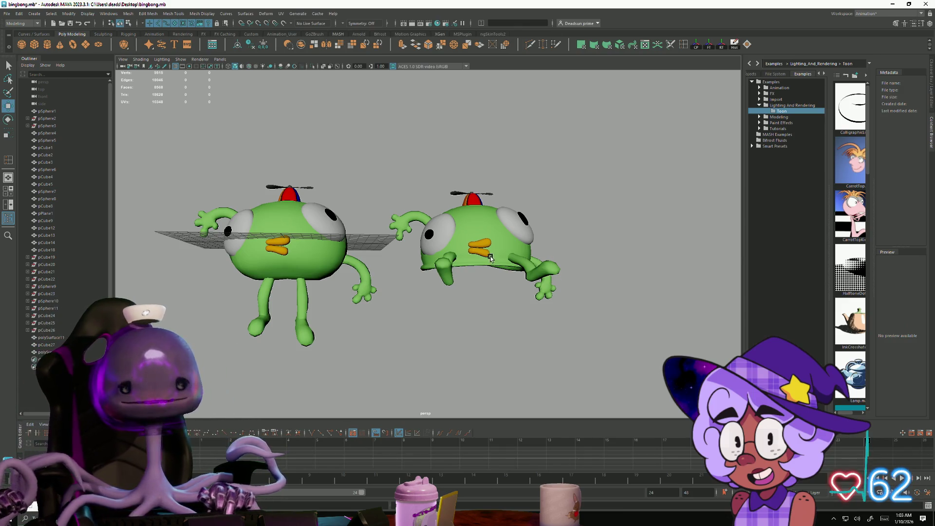
mouse_move(313, 320)
left_mouse_down("alt")
mouse_move(323, 334)
mouse_move(309, 355)
mouse_move(403, 350)
mouse_move(338, 309)
mouse_move(321, 341)
mouse_move(424, 305)
mouse_move(387, 319)
mouse_move(420, 303)
mouse_move(411, 292)
mouse_move(408, 335)
mouse_move(420, 342)
mouse_move(445, 332)
mouse_move(387, 317)
mouse_move(392, 328)
mouse_move(382, 338)
mouse_move(397, 346)
left_mouse_up("alt")
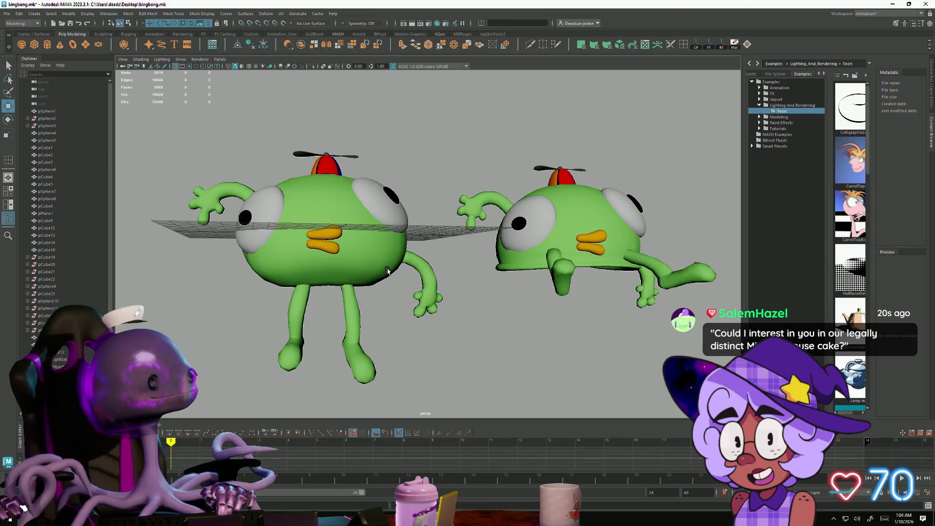
mouse_move(441, 252)
left_mouse_down("alt")
mouse_move(560, 273)
mouse_move(494, 298)
left_mouse_up("alt")
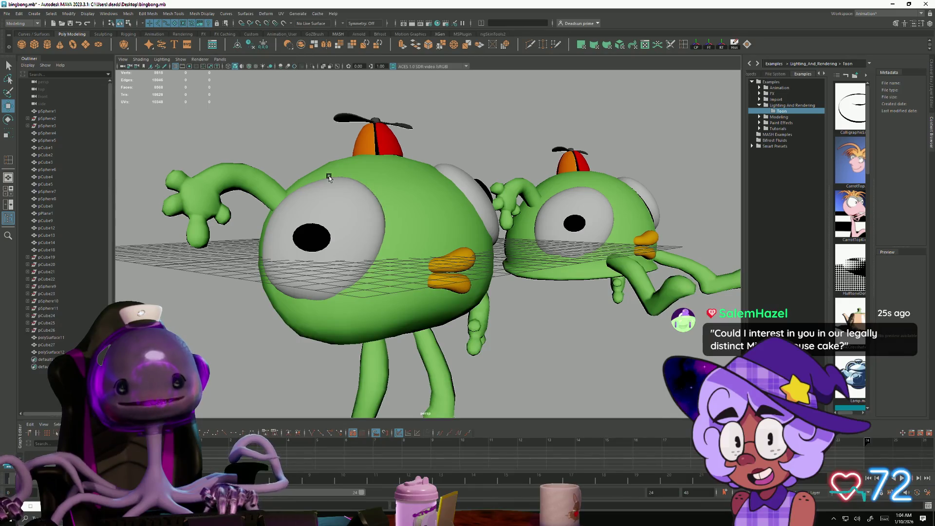
mouse_move(323, 314)
left_mouse_down("alt")
mouse_move(305, 323)
mouse_move(372, 297)
mouse_move(343, 316)
left_mouse_up("alt")
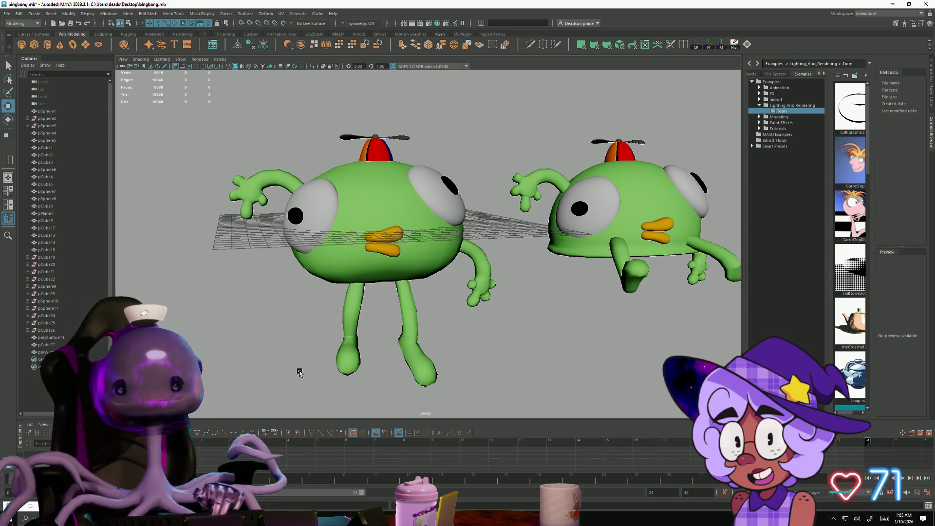
Step: Select the sitting character's front leg, pCube27, from a close overhead view
mouse_move(329, 330)
left_mouse_down("alt")
mouse_move(454, 324)
mouse_move(383, 332)
mouse_move(362, 318)
left_mouse_up("alt")
mouse_move(555, 306)
right_mouse_down("alt")
mouse_move(461, 289)
mouse_move(559, 320)
right_mouse_up("alt")
mouse_move(560, 320)
left_mouse_down("alt")
mouse_move(403, 307)
mouse_move(484, 346)
left_mouse_up("alt")
left_click(514, 340)
middle_click_drag(517, 368, 452, 323, "alt")
left_click_drag(460, 349, 433, 307, "alt")
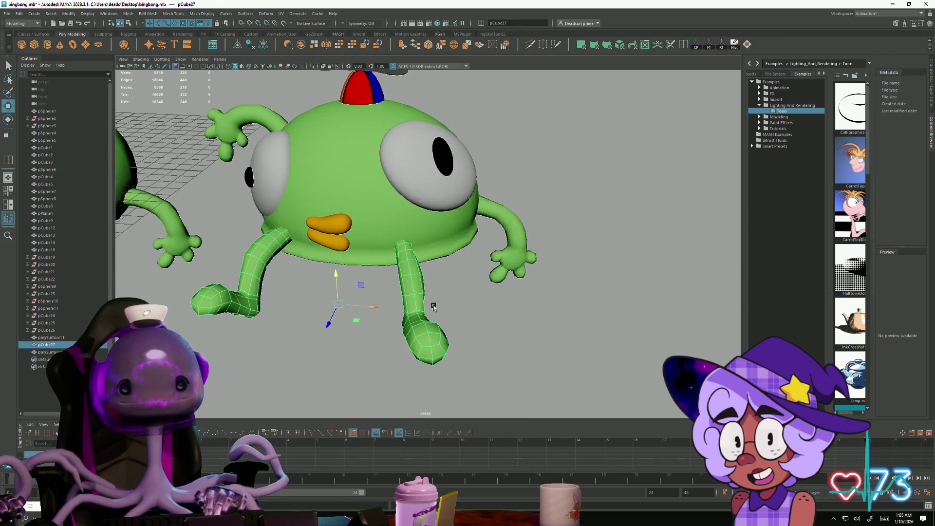
Step: Shift the leg's vertices right and turn its foot, then return to Object Mode
right_click_drag(406, 275, 411, 287)
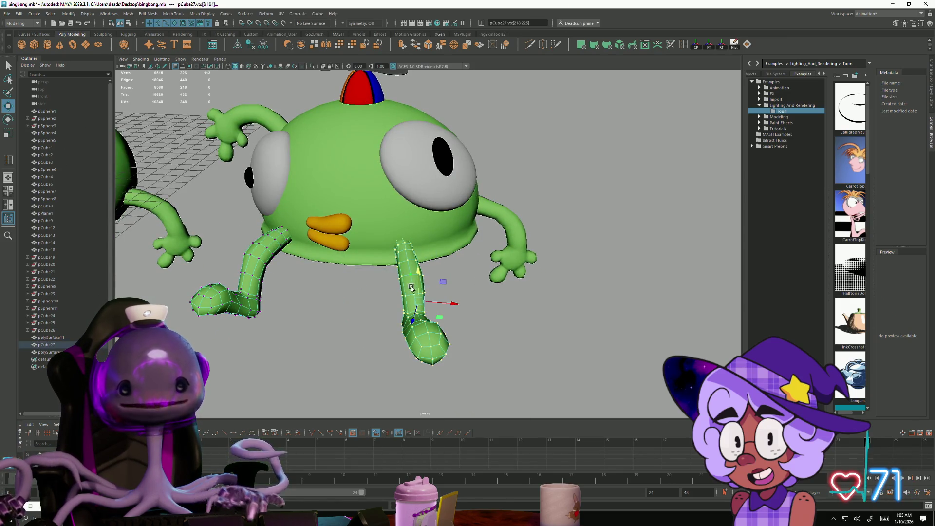
left_click_drag(449, 302, 468, 303)
key("e")
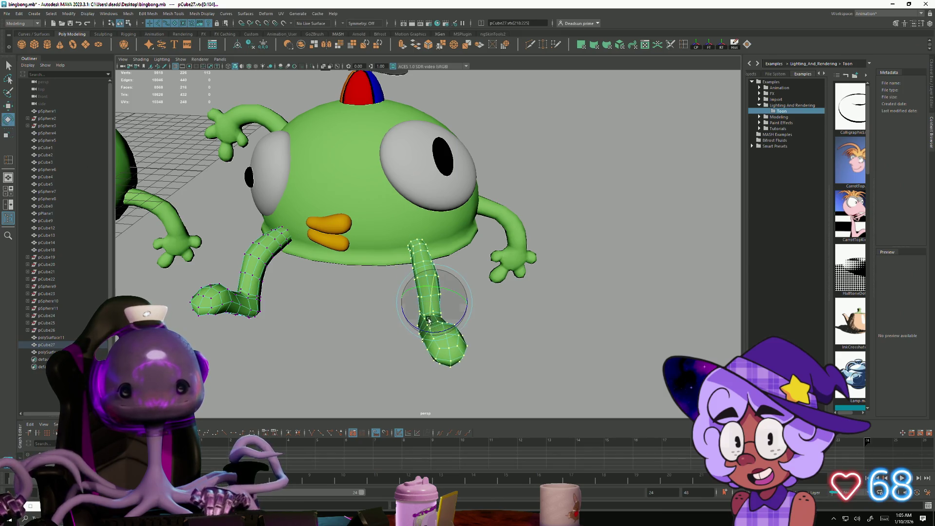
left_click_drag(420, 325, 432, 319)
key("w")
mouse_move(382, 340)
left_mouse_down("alt")
mouse_move(418, 323)
mouse_move(367, 296)
mouse_move(380, 305)
mouse_move(382, 296)
left_mouse_up("alt")
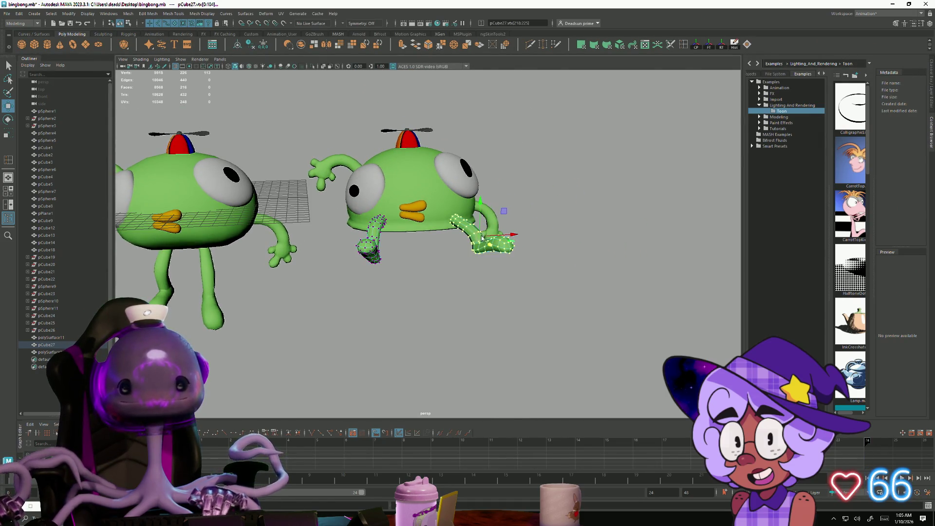
key("F8")
left_click(543, 211)
mouse_move(536, 215)
left_mouse_down("alt")
mouse_move(299, 295)
mouse_move(282, 284)
mouse_move(226, 290)
mouse_move(223, 313)
mouse_move(236, 328)
mouse_move(253, 298)
mouse_move(249, 316)
mouse_move(371, 309)
mouse_move(368, 323)
mouse_move(388, 299)
mouse_move(357, 312)
mouse_move(376, 309)
mouse_move(376, 317)
mouse_move(381, 309)
mouse_move(379, 320)
left_mouse_up("alt")
Step: Select pSphere6 and the band of faces along its lower rim
scroll(436, 261, "up", 5)
left_click(436, 261)
scroll(447, 252, "up", 5)
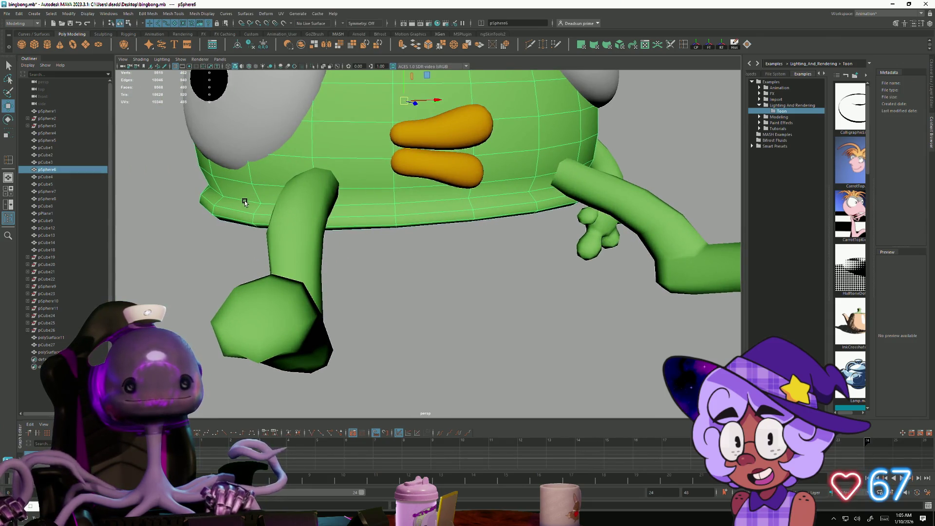
right_click_drag(244, 202, 239, 193)
double_click(238, 204)
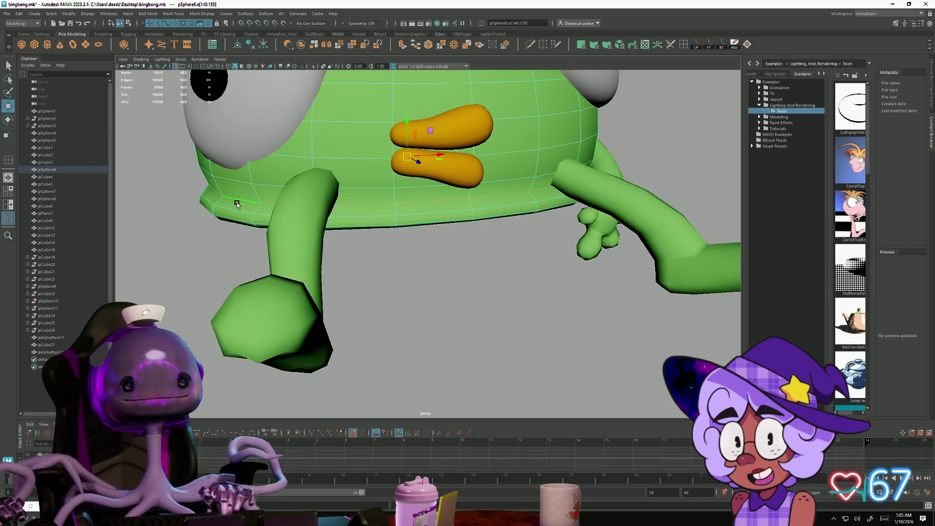
mouse_move(266, 203)
left_mouse_down("alt")
mouse_move(294, 210)
mouse_move(319, 292)
mouse_move(263, 298)
mouse_move(278, 332)
mouse_move(290, 324)
left_mouse_up("alt")
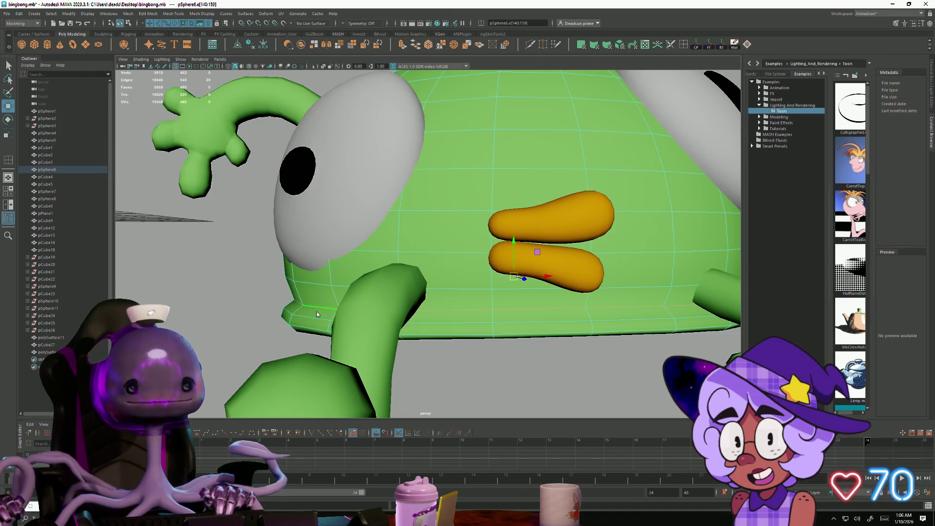
right_click_drag(314, 320, 312, 336)
left_click(296, 321)
mouse_move(297, 321)
left_mouse_down()
mouse_move(280, 312)
mouse_move(327, 312)
left_mouse_up()
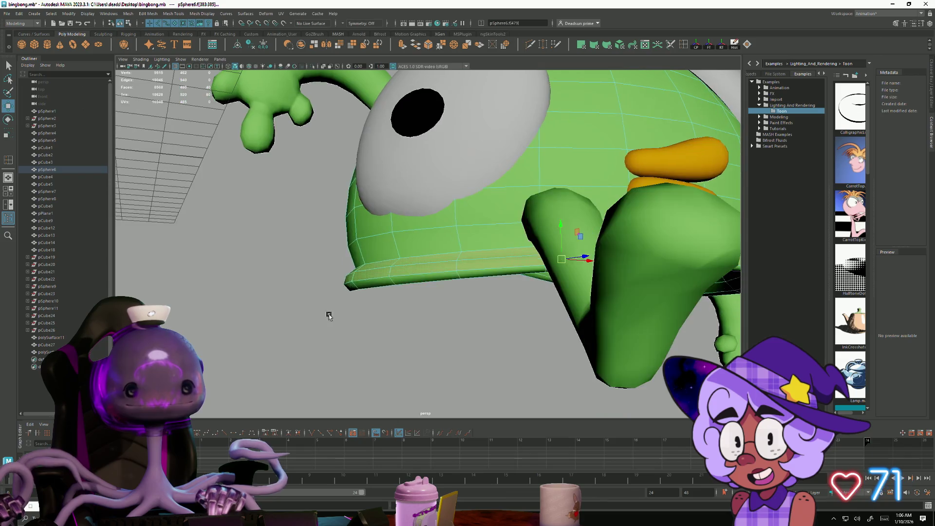
double_click(402, 281)
left_click_drag(403, 296, 332, 328, "alt")
scroll(332, 328, "up", 8)
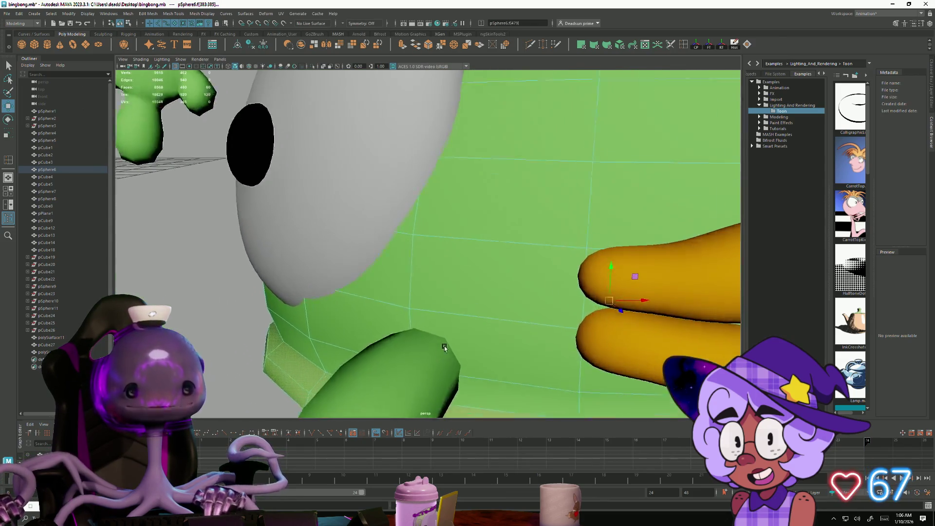
Step: Insert a single rim edge loop with Number of edge loops set to 1
double_click(671, 46)
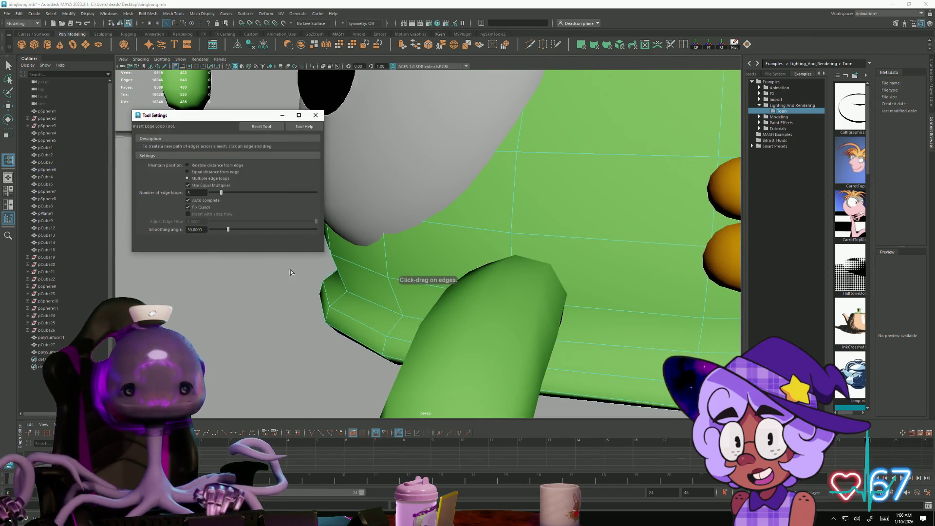
left_click_drag(221, 193, 214, 192)
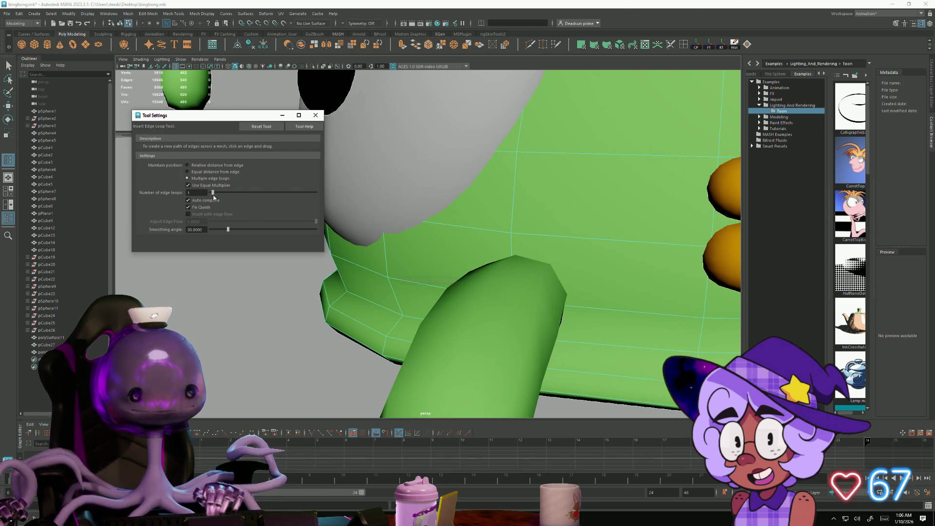
left_click(341, 299)
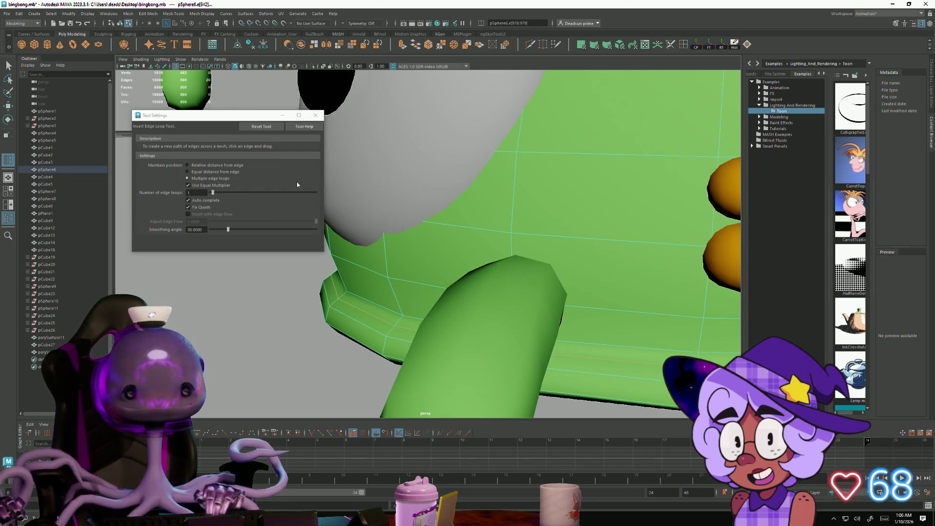
left_click(315, 115)
left_click(9, 65)
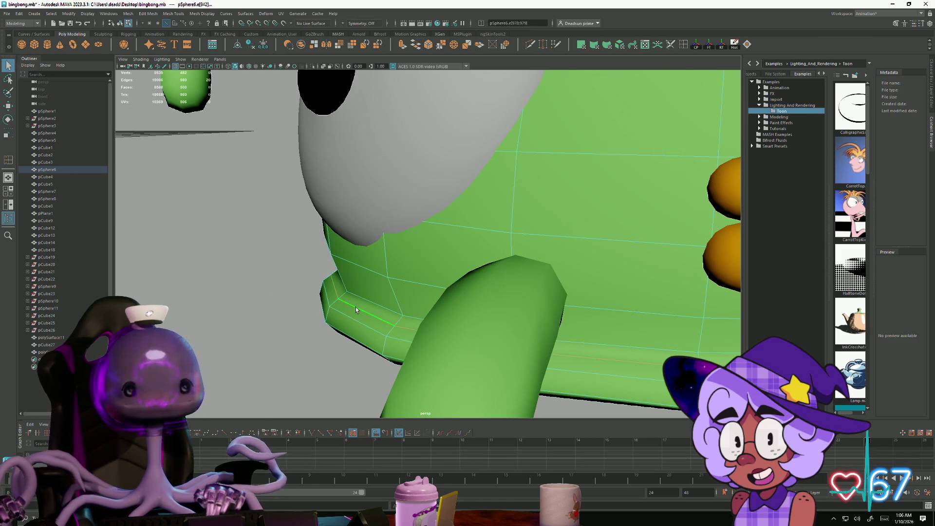
key("w")
key("f")
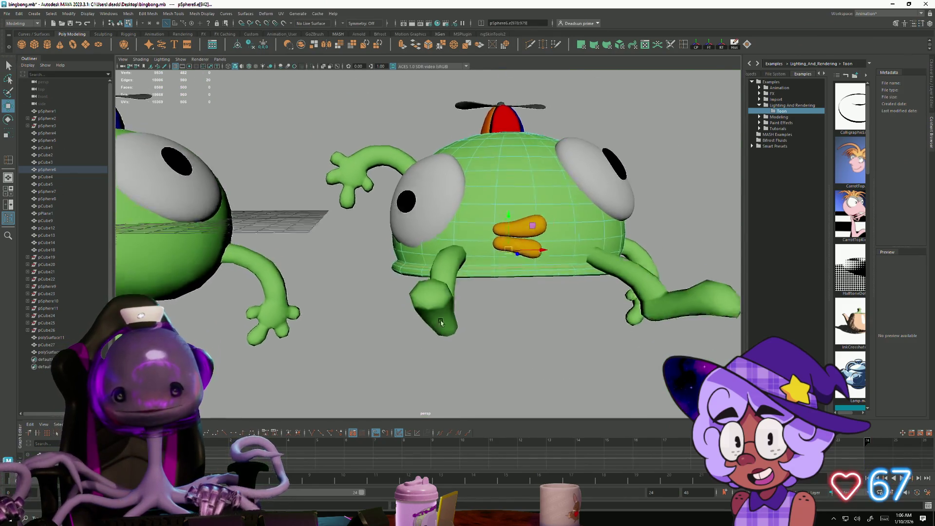
right_click_drag(441, 323, 566, 309, "alt")
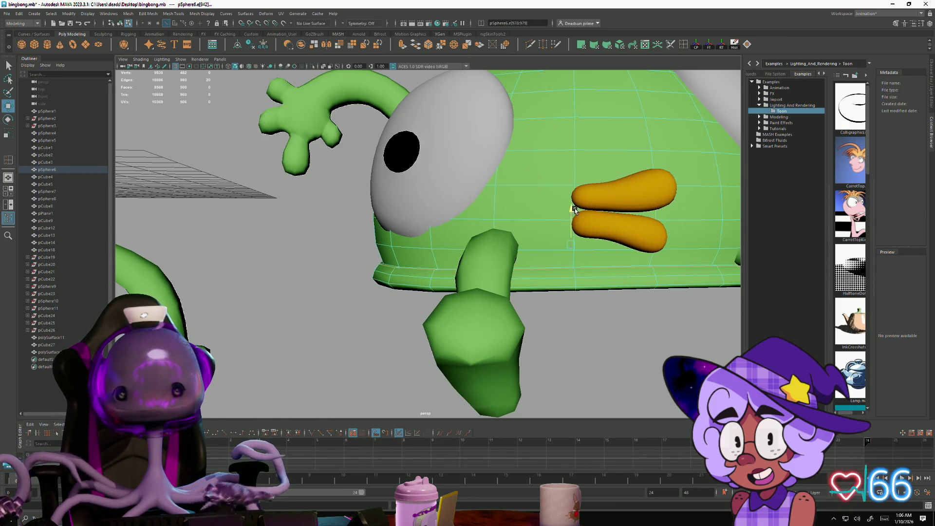
left_click_drag(575, 207, 578, 271, "alt")
key("e")
key("r")
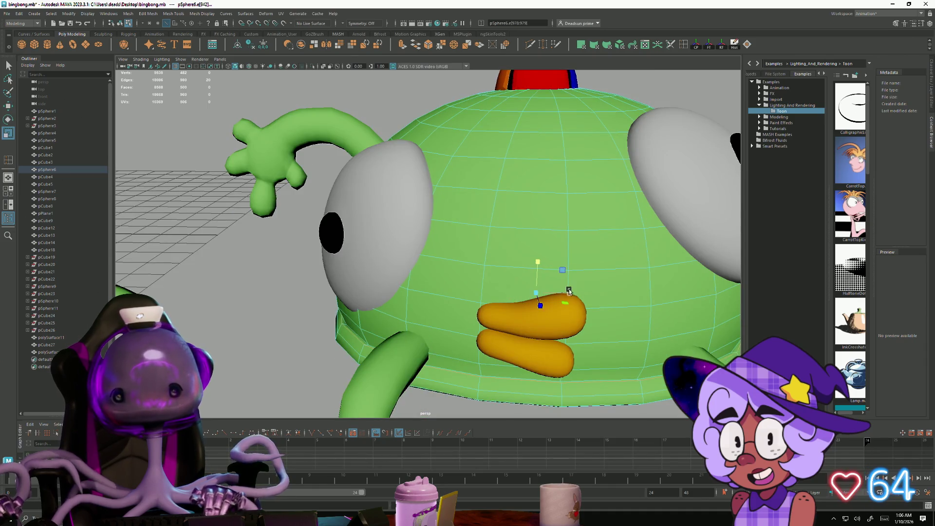
left_click(538, 292)
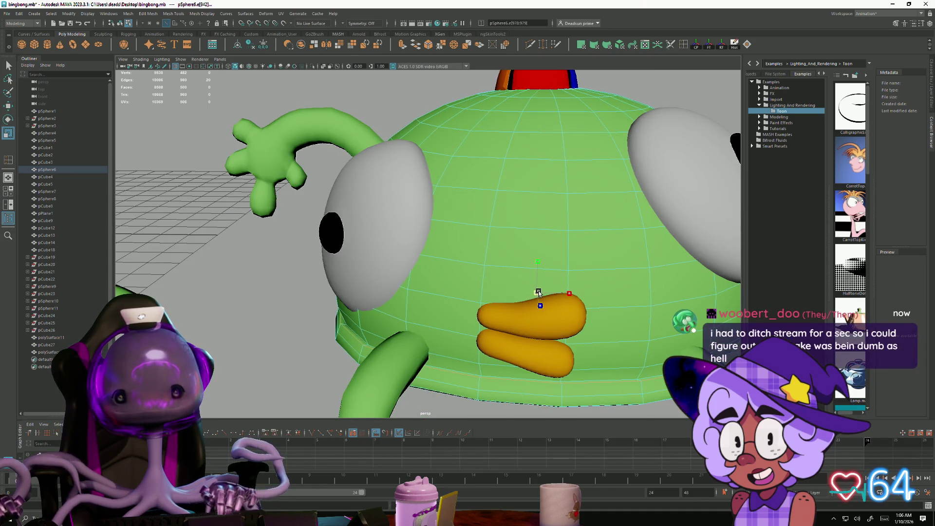
scroll(538, 292, "down", 2)
mouse_move(554, 296)
left_mouse_down("alt")
mouse_move(449, 292)
mouse_move(494, 327)
mouse_move(463, 334)
mouse_move(468, 266)
left_mouse_up("alt")
scroll(470, 313, "up", 2)
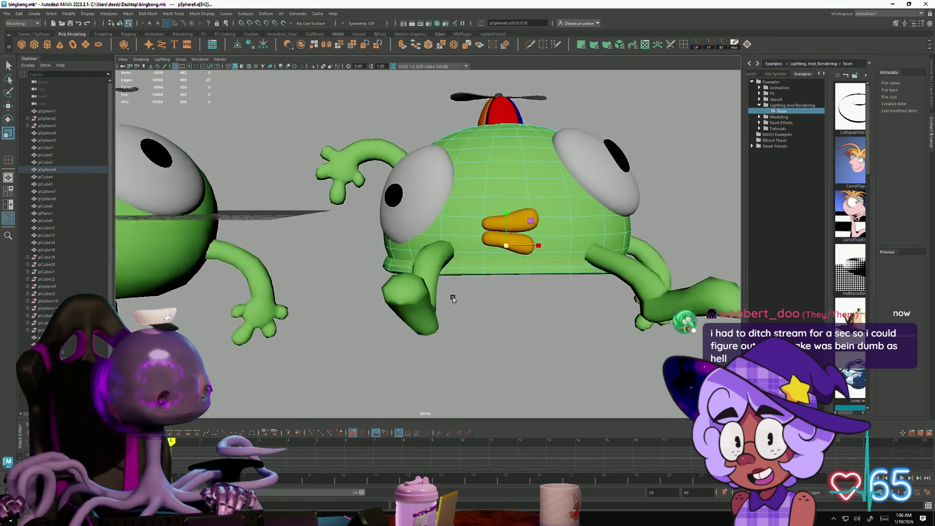
right_click_drag(469, 264, 489, 246)
mouse_move(490, 246)
left_mouse_down("alt")
mouse_move(479, 282)
mouse_move(382, 272)
mouse_move(403, 272)
mouse_move(391, 286)
left_mouse_up("alt")
scroll(479, 282, "down", 3)
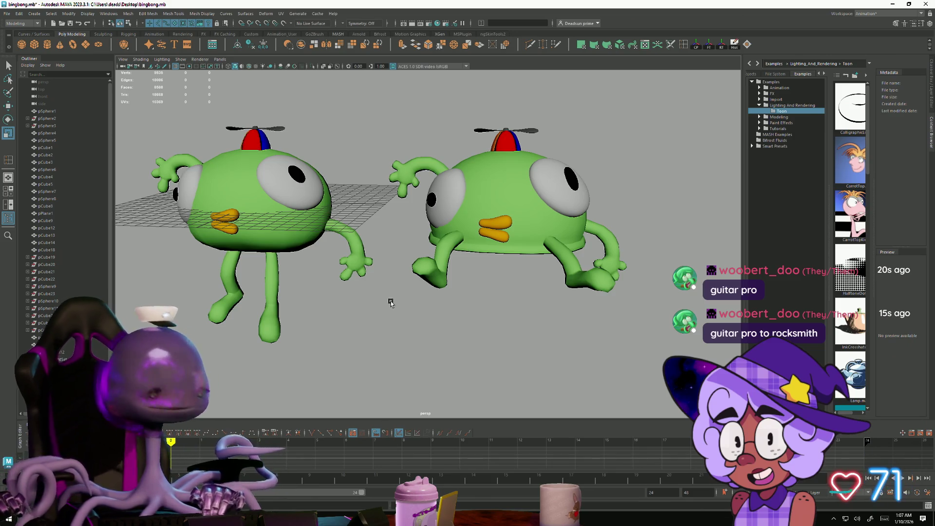
mouse_move(381, 316)
left_mouse_down("alt")
mouse_move(438, 315)
mouse_move(400, 306)
mouse_move(397, 259)
mouse_move(390, 303)
mouse_move(371, 314)
mouse_move(386, 315)
mouse_move(403, 299)
mouse_move(407, 323)
mouse_move(418, 319)
mouse_move(359, 314)
mouse_move(375, 341)
mouse_move(405, 342)
mouse_move(382, 340)
left_mouse_up("alt")
right_click_drag(388, 268, 544, 334, "alt")
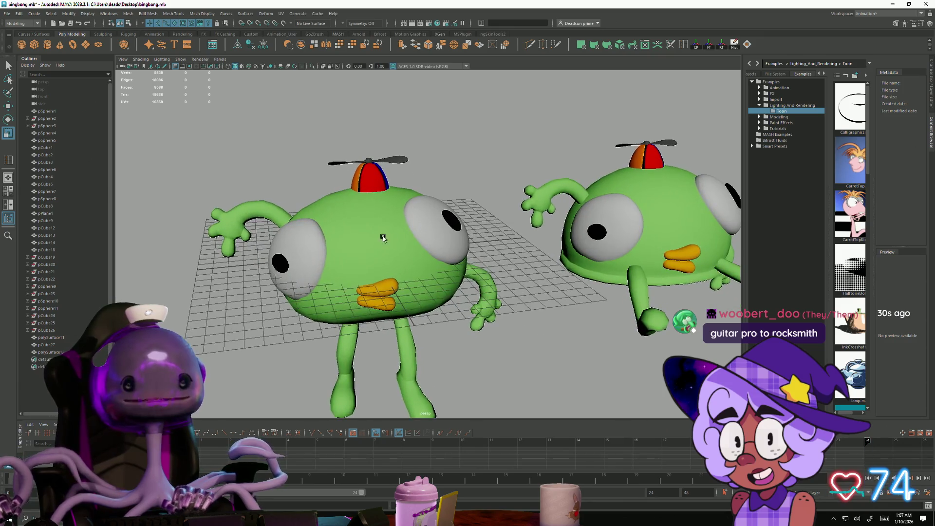
left_click(335, 164)
scroll(378, 206, "down", 3)
mouse_move(378, 205)
left_mouse_down("alt")
mouse_move(361, 214)
mouse_move(390, 222)
mouse_move(363, 225)
left_mouse_up("alt")
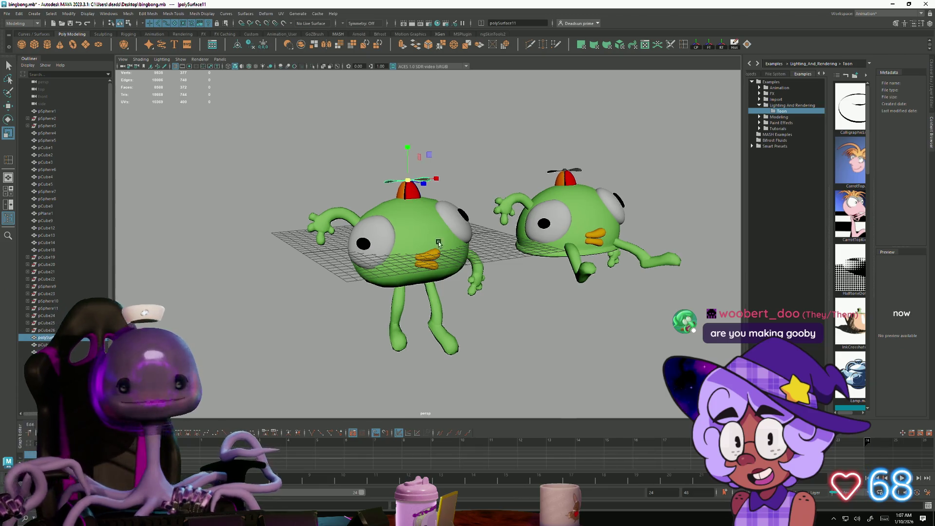
Step: Select polySurface11, the standing character's propeller, and rotate it to a new blade angle
right_click_drag(438, 241, 559, 236, "alt")
left_click(397, 135)
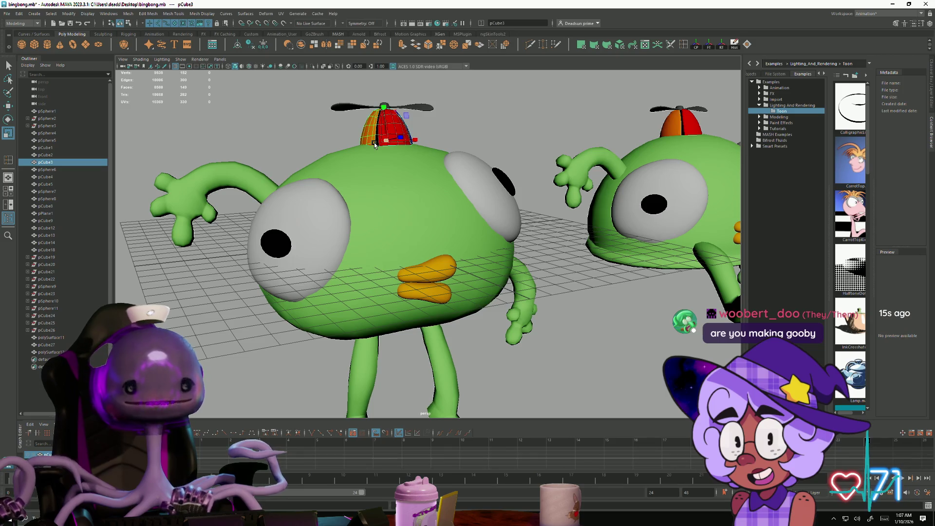
right_click_drag(385, 168, 336, 188, "alt")
mouse_move(336, 187)
left_mouse_down("alt")
mouse_move(321, 245)
mouse_move(412, 249)
left_mouse_up("alt")
left_click(484, 186)
scroll(484, 186, "up", 5)
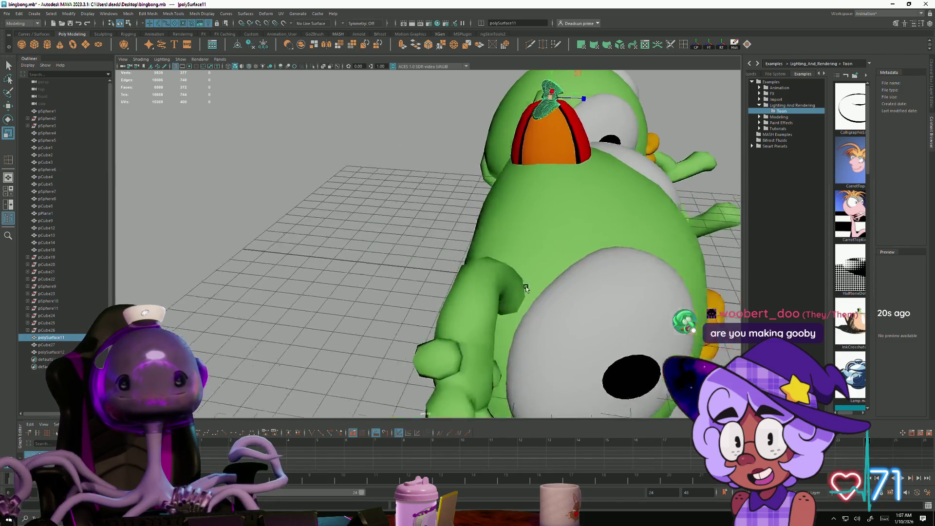
key("e")
mouse_move(476, 129)
left_mouse_down()
mouse_move(471, 136)
mouse_move(514, 129)
mouse_move(479, 144)
left_mouse_up()
mouse_move(480, 202)
left_mouse_down("alt")
mouse_move(397, 226)
mouse_move(375, 244)
left_mouse_up("alt")
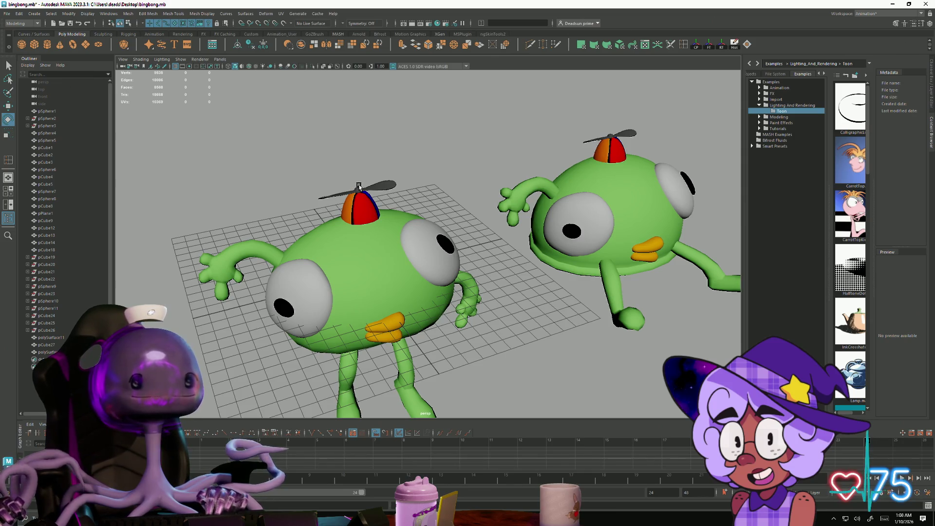
left_click(334, 195)
Step: Fine-tune the propeller's tilt over several rotations, checking it from a low side view
left_click_drag(341, 198, 404, 236)
left_click(452, 201)
mouse_move(452, 201)
left_mouse_down("alt")
mouse_move(342, 305)
mouse_move(324, 291)
mouse_move(346, 312)
left_mouse_up("alt")
left_click(340, 179)
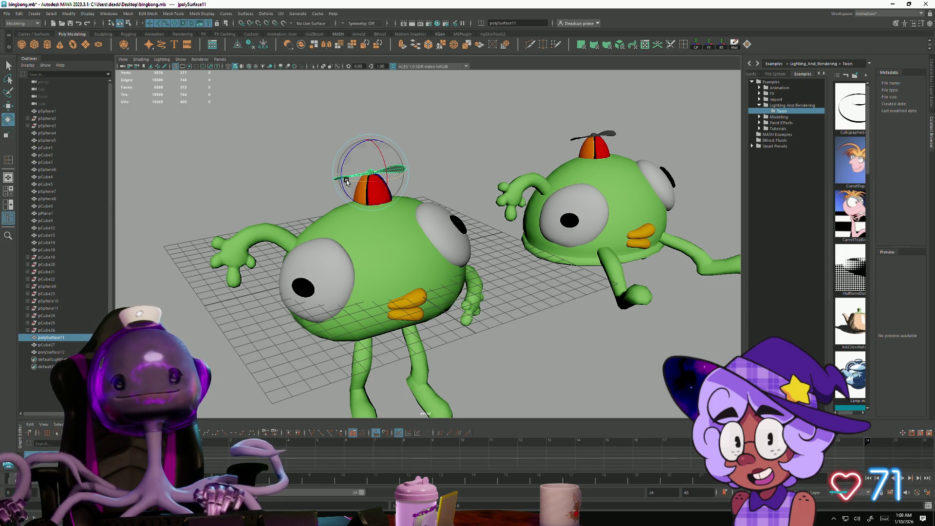
left_click_drag(349, 180, 376, 186)
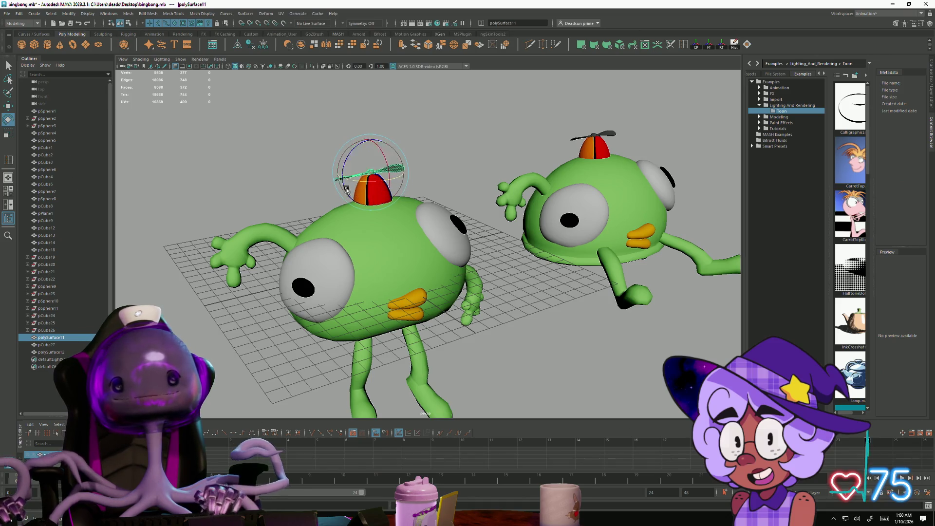
mouse_move(402, 191)
left_mouse_down()
mouse_move(357, 193)
mouse_move(319, 214)
mouse_move(347, 285)
mouse_move(384, 289)
mouse_move(331, 290)
mouse_move(372, 299)
mouse_move(326, 271)
left_mouse_up()
left_click(312, 196)
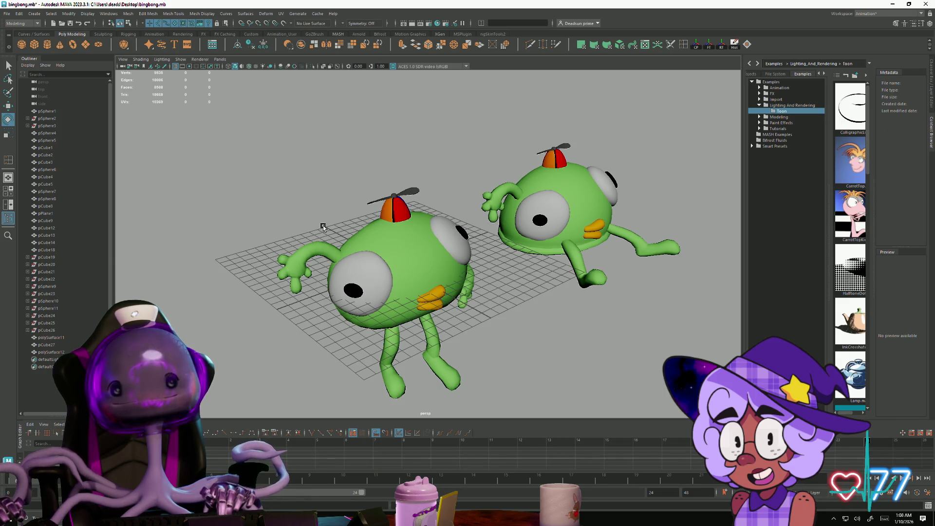
left_click(370, 204)
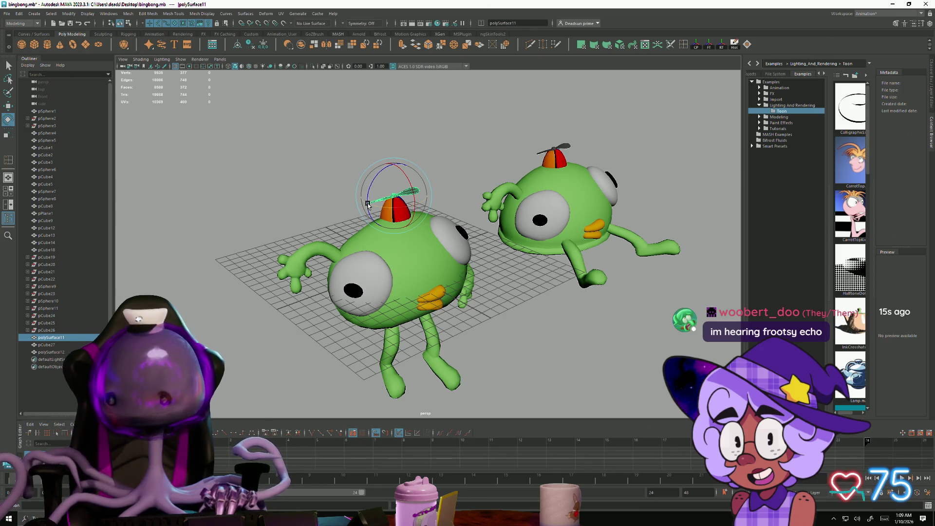
left_click_drag(367, 203, 372, 181)
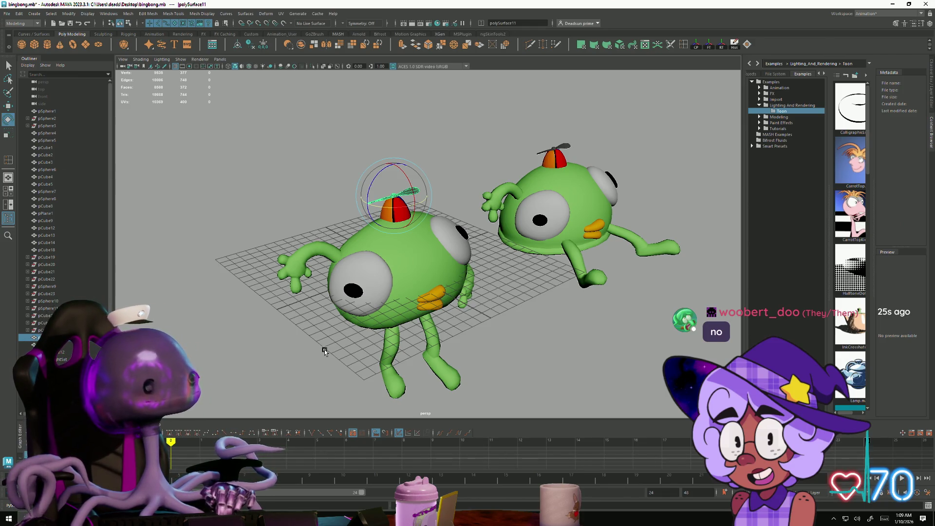
mouse_move(325, 365)
left_mouse_down("alt")
mouse_move(367, 359)
mouse_move(357, 315)
left_mouse_up("alt")
scroll(365, 319, "up", 5)
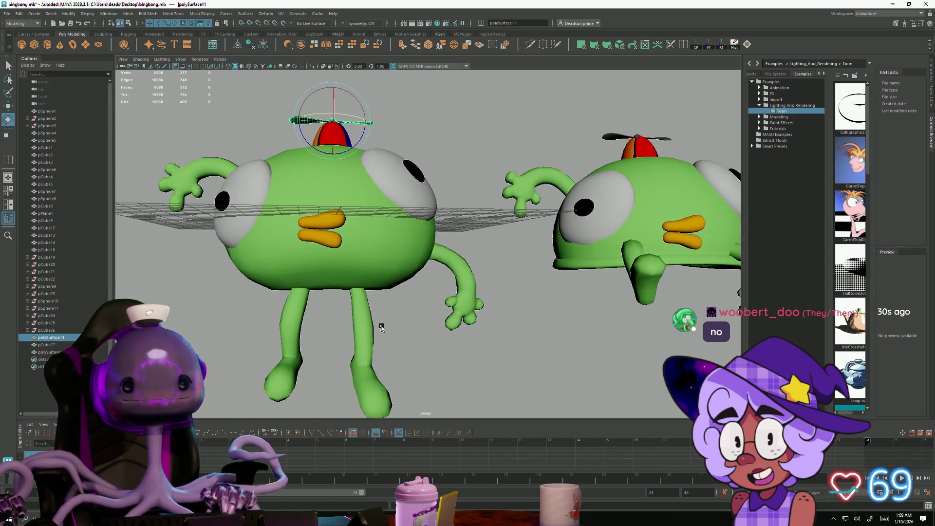
left_click(369, 333)
left_click(306, 262)
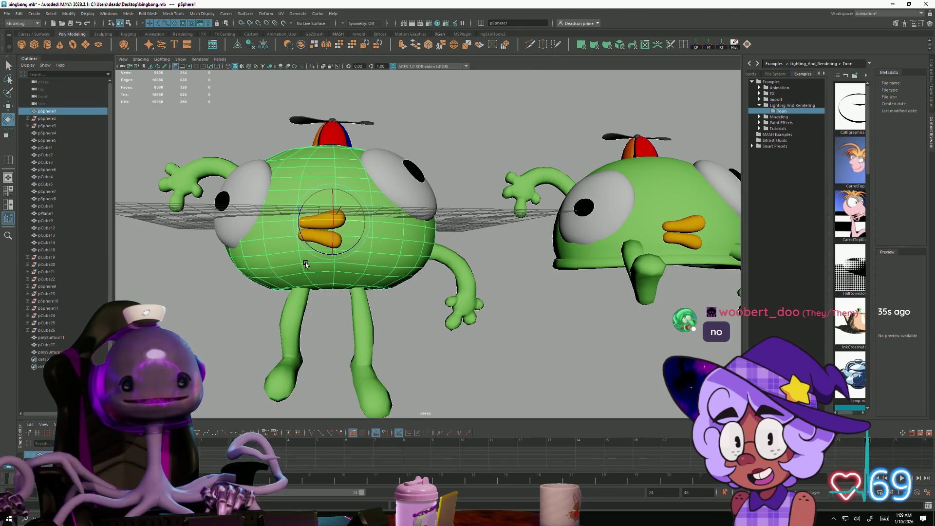
key("f")
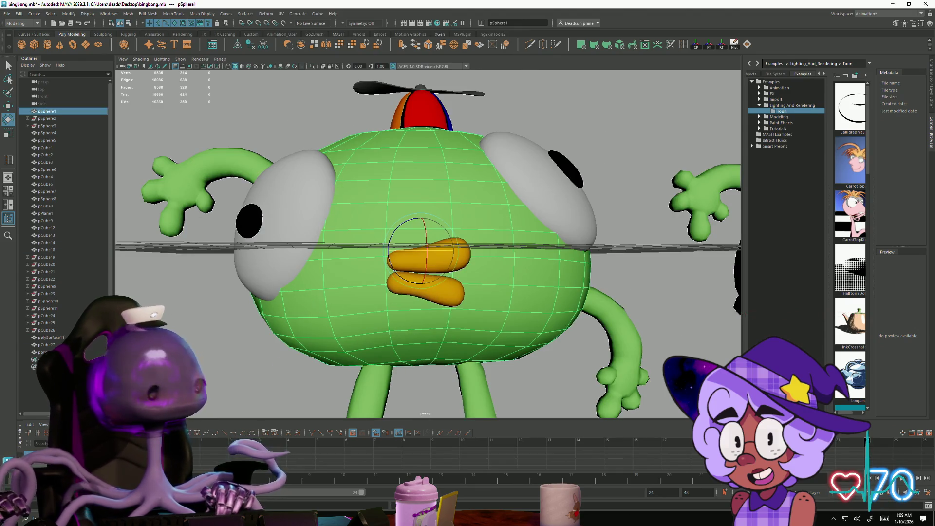
left_click(166, 316)
scroll(245, 315, "down", 3)
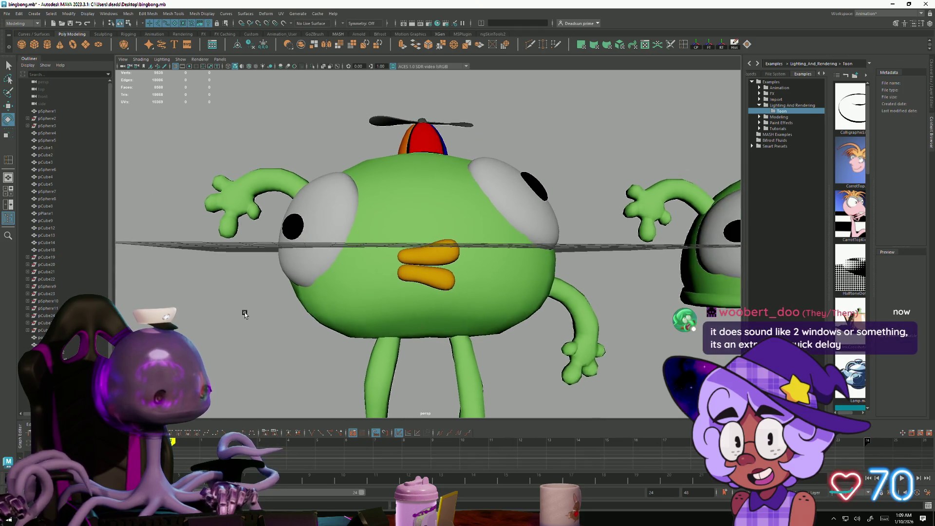
scroll(244, 314, "down", 1)
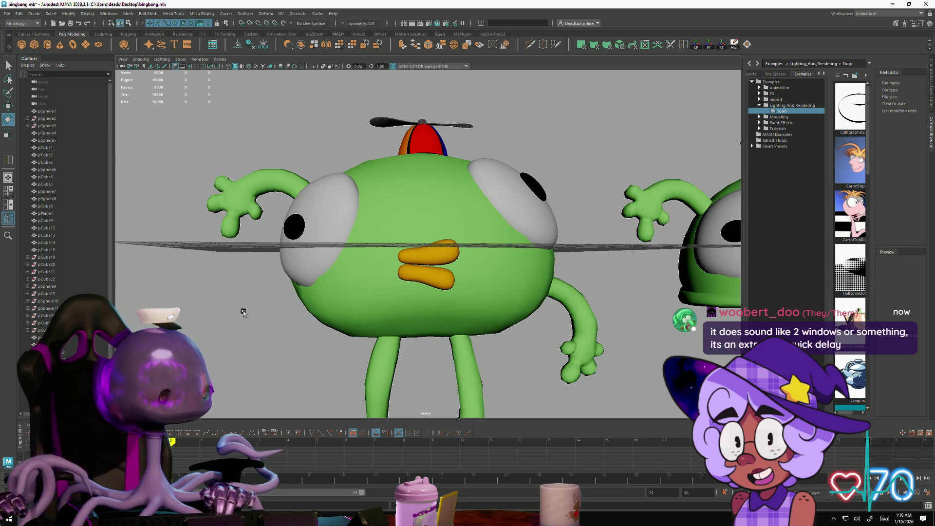
mouse_move(244, 313)
left_mouse_down("alt")
mouse_move(336, 280)
mouse_move(288, 257)
mouse_move(359, 292)
mouse_move(367, 221)
left_mouse_up("alt")
left_click(419, 243)
key("f")
scroll(443, 339, "down", 3)
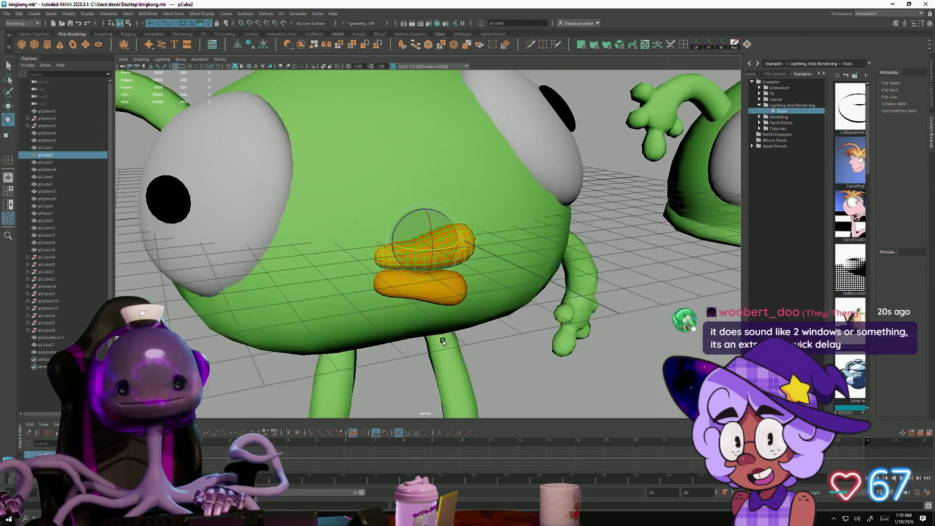
scroll(443, 340, "down", 5)
scroll(337, 265, "down", 3)
left_click(341, 277)
left_click_drag(341, 277, 253, 163, "alt")
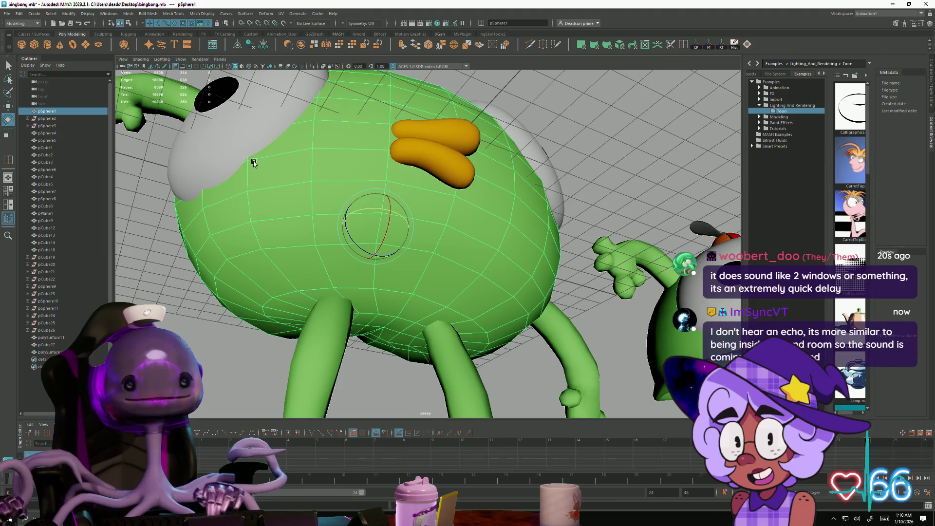
scroll(312, 238, "down", 3)
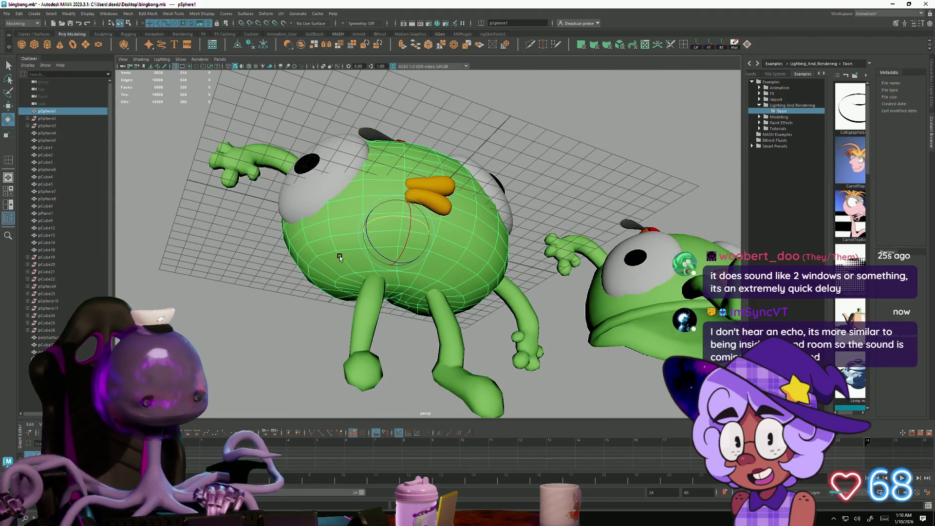
left_click(266, 315)
mouse_move(268, 315)
left_mouse_down("alt")
mouse_move(293, 331)
mouse_move(370, 311)
left_mouse_up("alt")
left_click(506, 271)
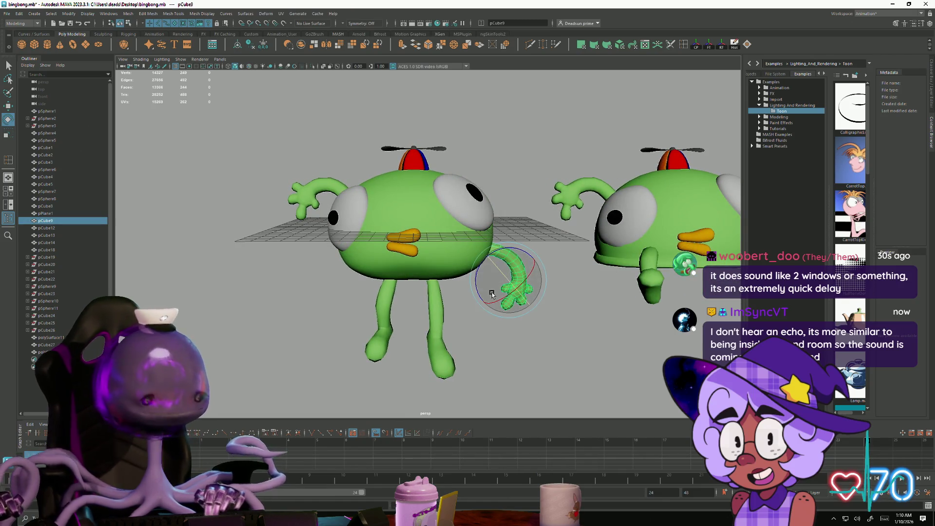
left_click(317, 197)
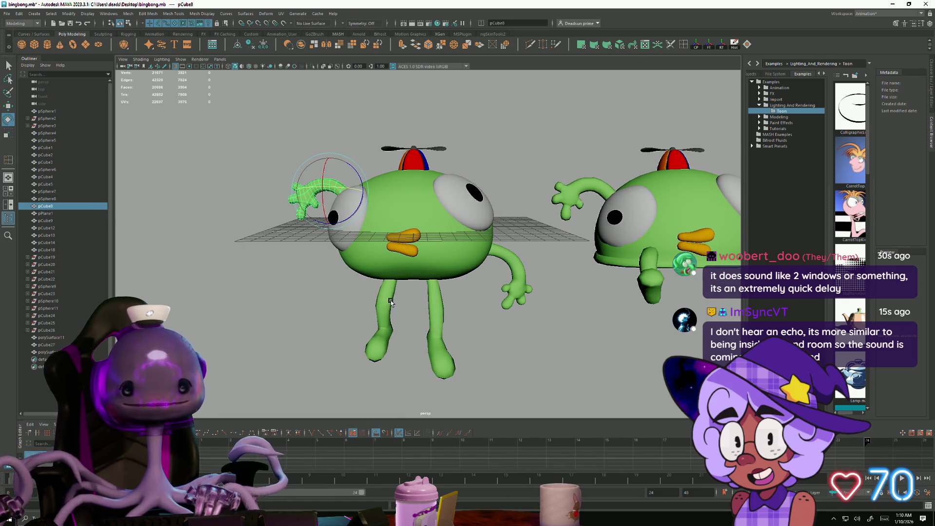
left_click(391, 302)
left_click(410, 321)
mouse_move(409, 322)
left_mouse_down("alt")
mouse_move(507, 367)
mouse_move(626, 378)
mouse_move(473, 370)
mouse_move(472, 378)
mouse_move(630, 324)
mouse_move(611, 309)
mouse_move(591, 327)
mouse_move(636, 414)
left_mouse_up("alt")
left_click(434, 276)
Step: Move a bottom edge of the body with soft select to shape the crease
mouse_move(434, 276)
left_mouse_down("alt")
mouse_move(418, 309)
mouse_move(422, 260)
mouse_move(388, 283)
left_mouse_up("alt")
right_click_drag(388, 284, 391, 251)
left_click(334, 344)
mouse_move(335, 344)
left_mouse_down("alt")
mouse_move(365, 357)
mouse_move(355, 310)
mouse_move(334, 344)
left_mouse_up("alt")
left_click(354, 313)
key("w")
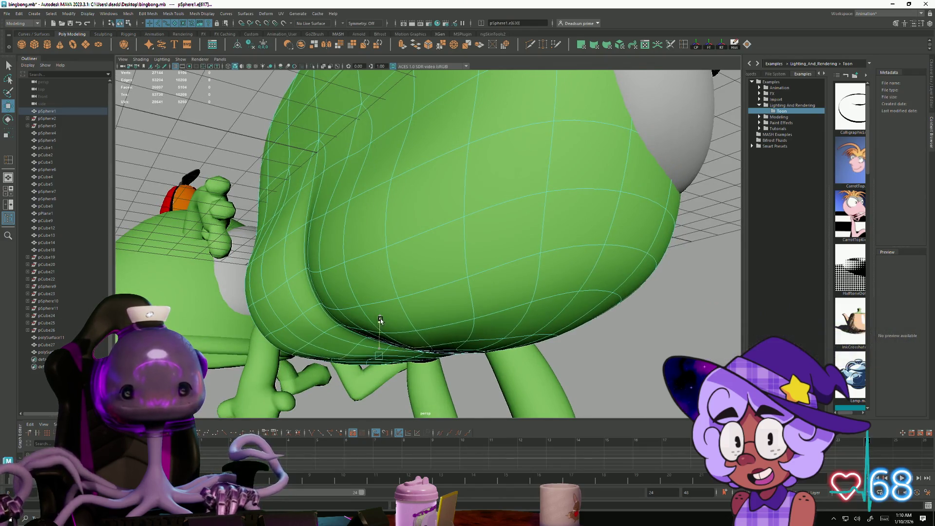
left_click_drag(381, 320, 380, 313)
key("b")
mouse_move(380, 314)
left_mouse_down()
mouse_move(379, 328)
mouse_move(366, 327)
mouse_move(489, 336)
mouse_move(463, 346)
mouse_move(394, 330)
left_mouse_up()
Step: Select vertices at the body's bottom and trim the selection, checking from lower angles
scroll(394, 330, "up", 2)
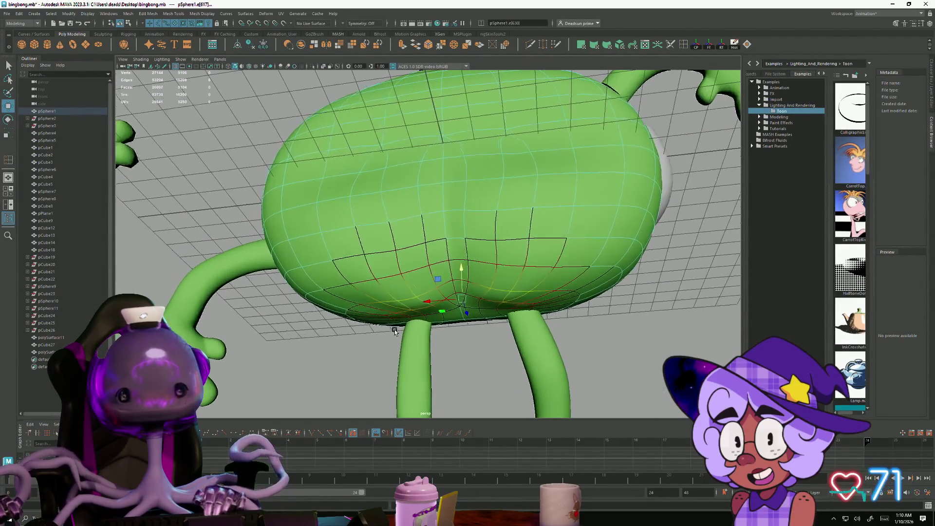
mouse_move(375, 301)
right_mouse_down()
mouse_move(336, 294)
mouse_move(339, 300)
right_mouse_up()
left_click(361, 305)
mouse_move(530, 326)
left_mouse_down("alt")
mouse_move(482, 322)
mouse_move(530, 310)
left_mouse_up("alt")
mouse_move(584, 227)
left_mouse_down("alt")
mouse_move(546, 300)
mouse_move(482, 285)
mouse_move(471, 246)
left_mouse_up("alt")
left_click(572, 275, "ctrl")
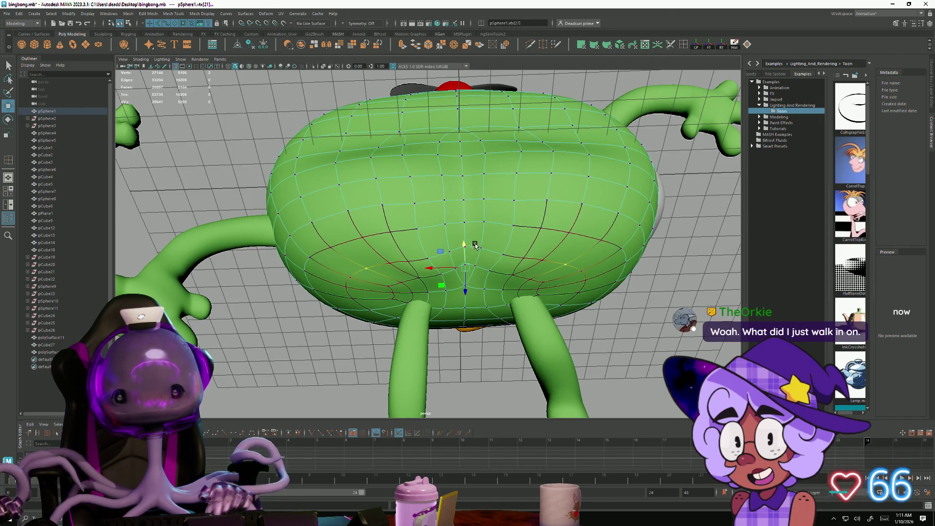
left_click_drag(476, 245, 481, 272, "alt")
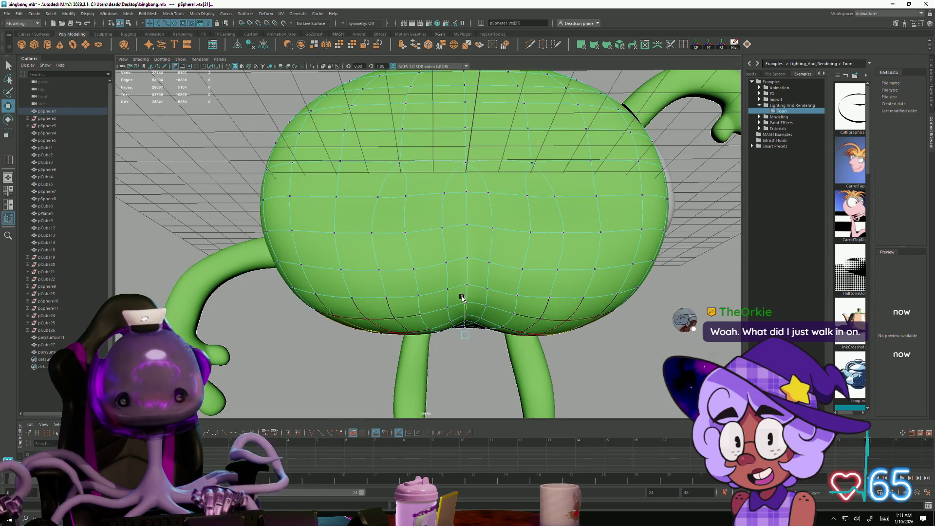
Step: Return the body to object mode, view both characters from above, and reselect the body
right_click_drag(507, 247, 429, 194)
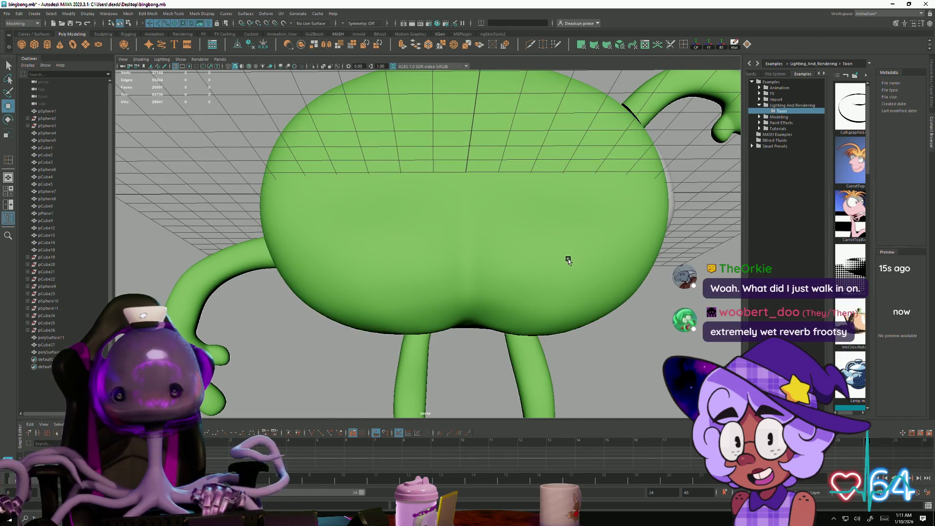
scroll(569, 261, "down", 5)
mouse_move(568, 261)
left_mouse_down("alt")
mouse_move(487, 273)
mouse_move(454, 266)
mouse_move(588, 335)
left_mouse_up("alt")
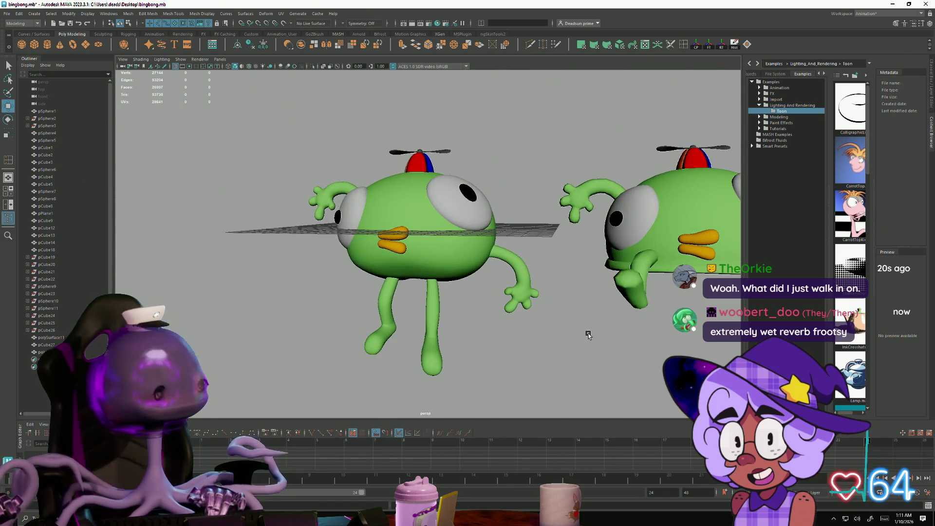
left_click(477, 273)
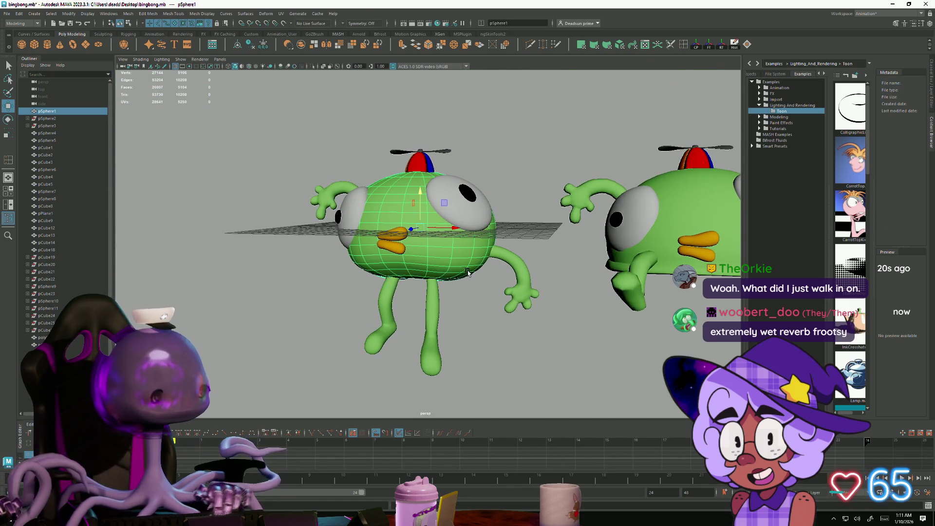
Step: Scale two bottom vertices of the body inward toward the crease
left_click(528, 351)
mouse_move(528, 350)
left_mouse_down("alt")
mouse_move(495, 355)
mouse_move(497, 342)
left_mouse_up("alt")
scroll(514, 334, "up", 5)
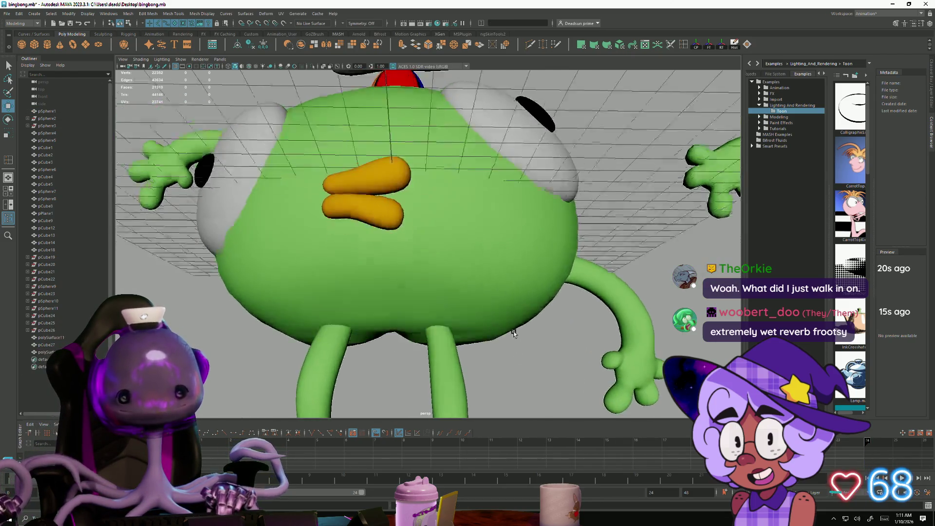
left_click(499, 301)
mouse_move(498, 301)
left_mouse_down("alt")
mouse_move(487, 284)
mouse_move(488, 313)
mouse_move(326, 344)
mouse_move(336, 328)
left_mouse_up("alt")
right_click_drag(448, 315, 426, 298)
left_click(426, 298)
left_click_drag(525, 302, 504, 319, "alt")
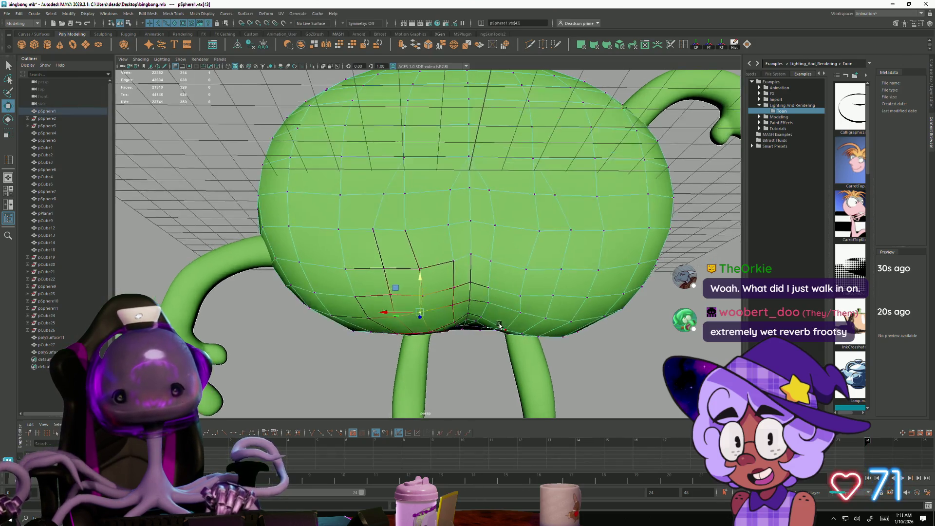
left_click(523, 314, "shift")
key("r")
left_click_drag(436, 317, 440, 314)
Step: Select another vertex pair near the crease, then return to object mode for a three-quarter view
left_click(422, 296)
left_click(518, 295, "shift")
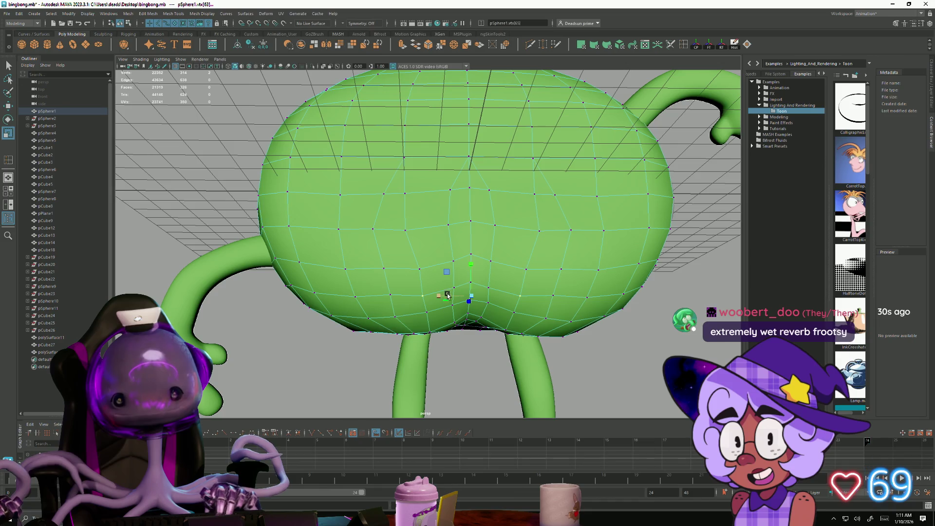
scroll(481, 324, "down", 5)
left_click_drag(481, 324, 364, 317, "alt")
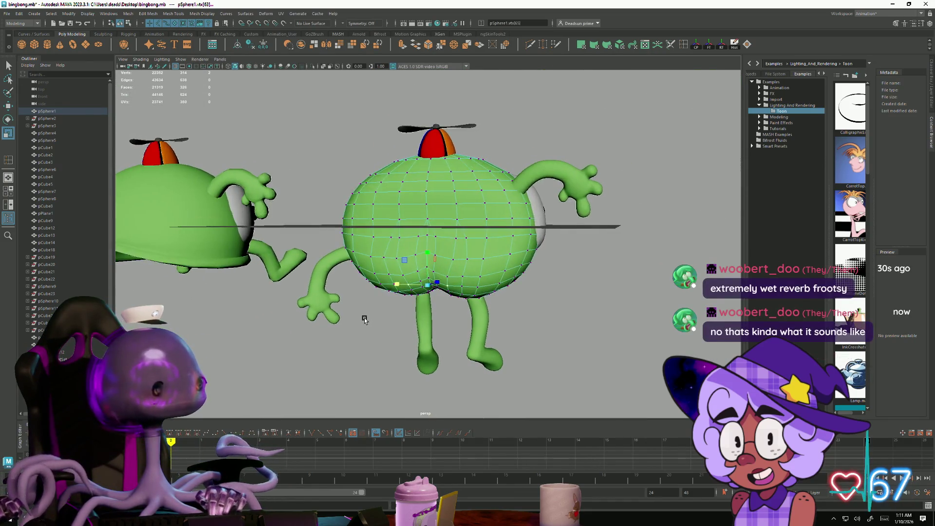
right_click_drag(378, 305, 501, 231)
left_click(491, 335)
mouse_move(491, 335)
left_mouse_down("alt")
mouse_move(482, 370)
mouse_move(455, 317)
mouse_move(482, 340)
mouse_move(562, 320)
mouse_move(570, 347)
left_mouse_up("alt")
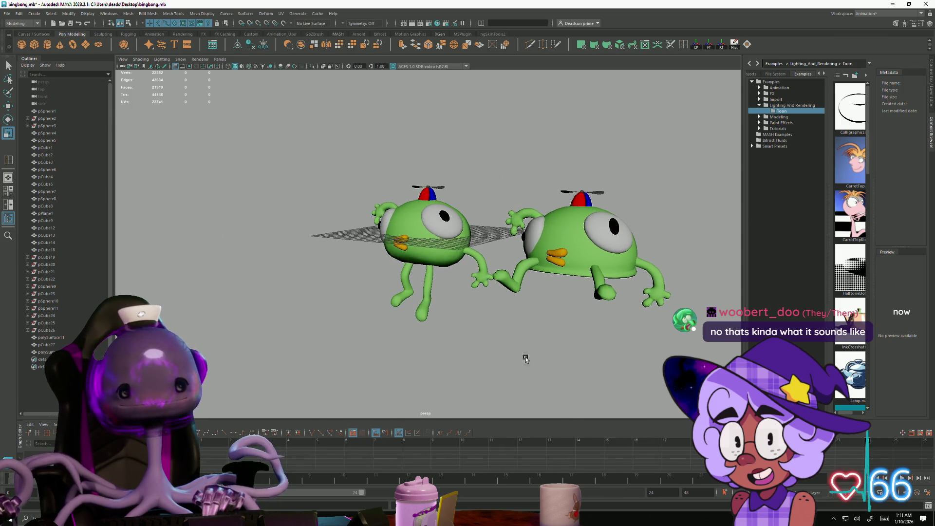
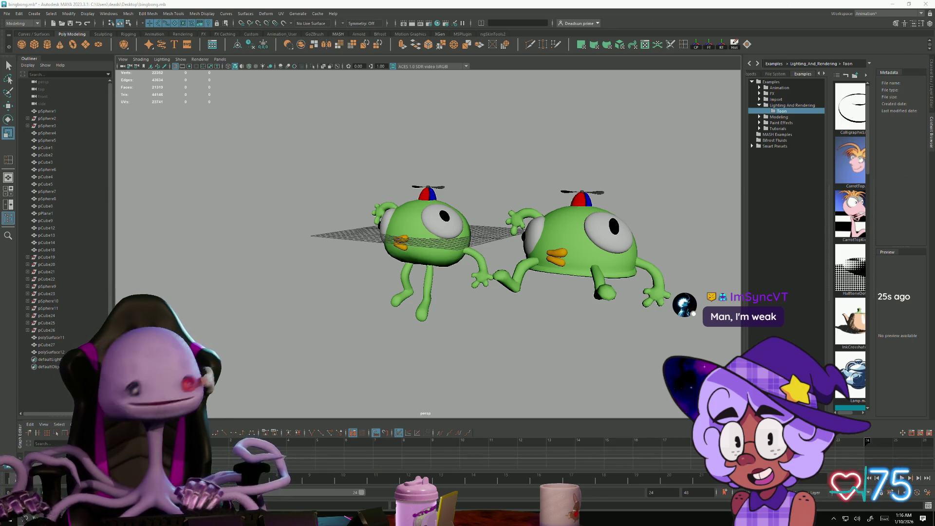
Step: Move the time slider back to frame 1 after orbiting in on both green characters
left_click_drag(355, 283, 449, 286, "alt")
right_click_drag(449, 286, 511, 299, "alt")
left_click_drag(511, 299, 493, 312, "alt")
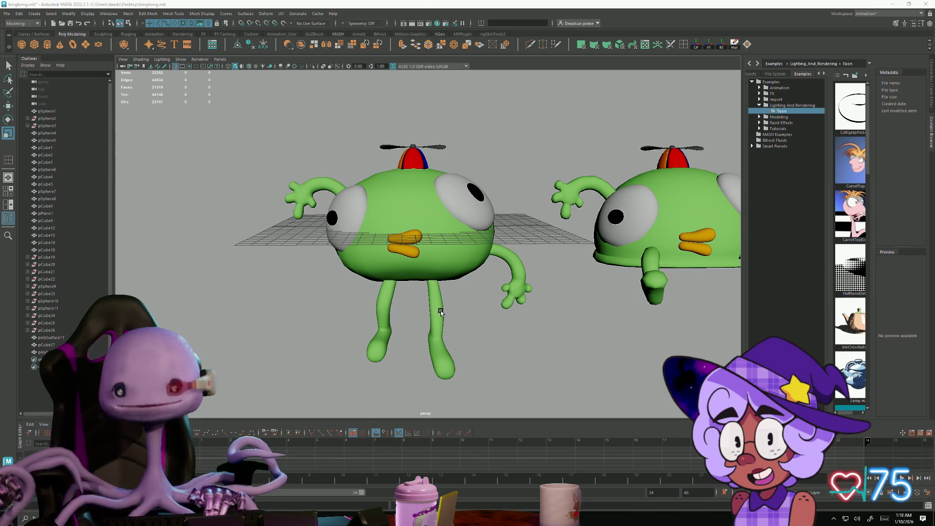
key("alt+shift+v")
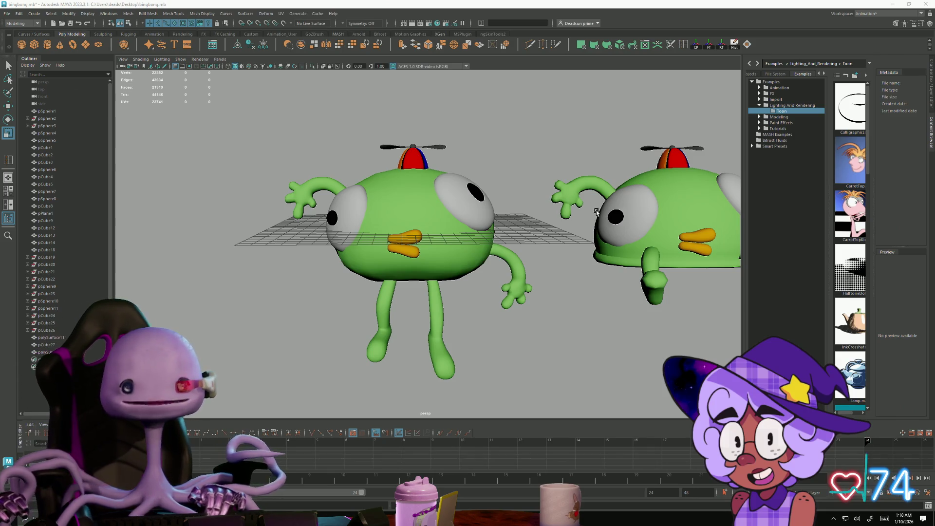
Step: Select the left character's body and zoom in on its body and legs
mouse_move(390, 240)
left_mouse_down("alt")
mouse_move(378, 246)
mouse_move(361, 234)
mouse_move(354, 191)
mouse_move(348, 229)
mouse_move(445, 340)
left_mouse_up("alt")
left_click(379, 246)
right_click_drag(444, 340, 508, 324, "alt")
mouse_move(384, 325)
left_mouse_down("alt")
mouse_move(356, 301)
mouse_move(429, 334)
mouse_move(409, 329)
left_mouse_up("alt")
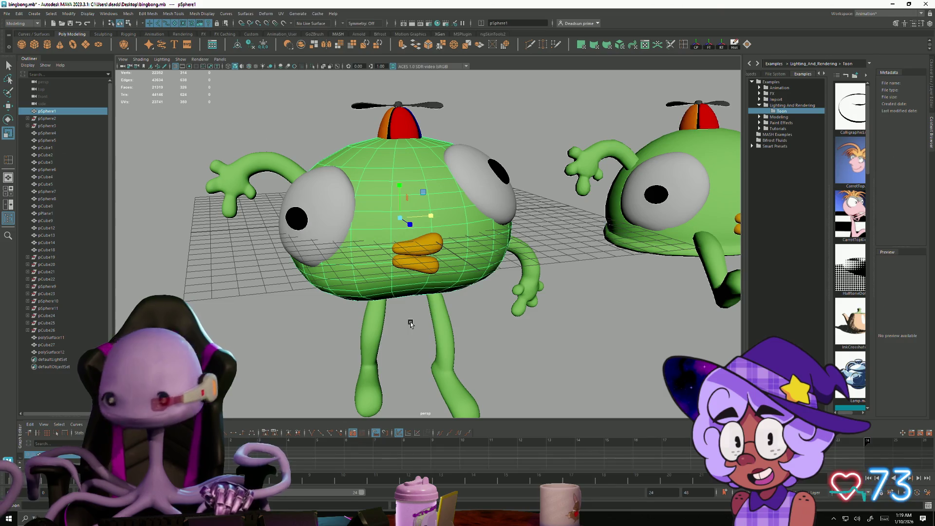
left_click_drag(184, 200, 293, 232, "alt")
left_click(324, 264)
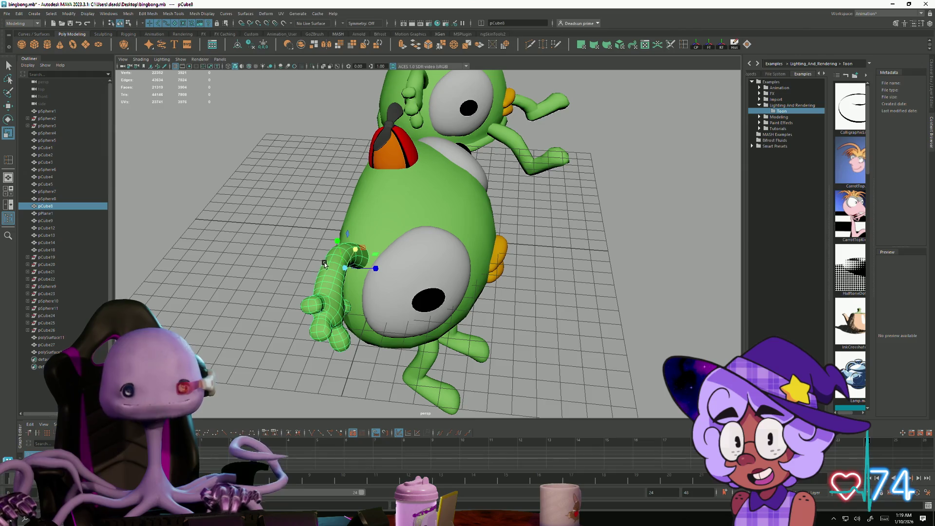
left_click(452, 244)
left_click(450, 224)
left_click_drag(450, 225, 521, 262, "alt")
left_click(523, 263)
left_click(416, 136)
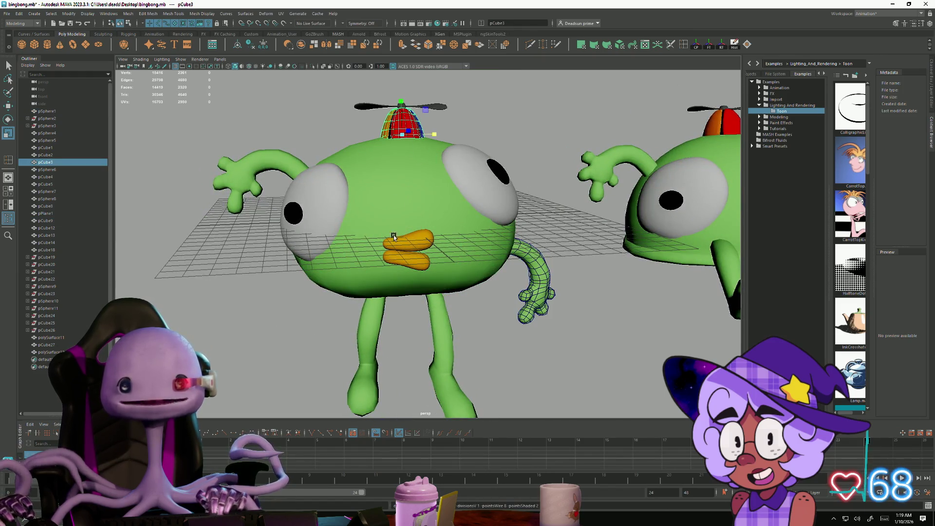
left_click(336, 109)
mouse_move(496, 137)
left_mouse_down("alt")
mouse_move(439, 222)
mouse_move(419, 217)
mouse_move(382, 231)
left_mouse_up("alt")
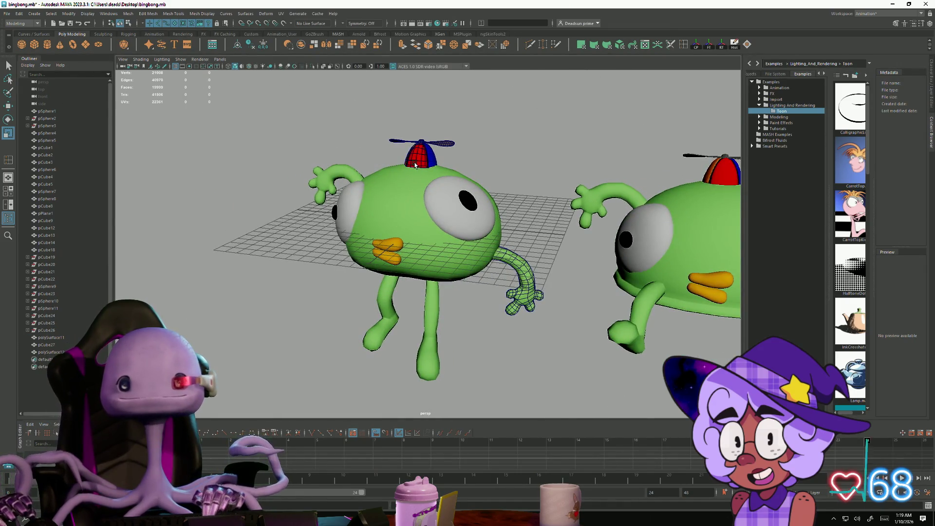
left_click_drag(462, 243, 441, 241, "alt")
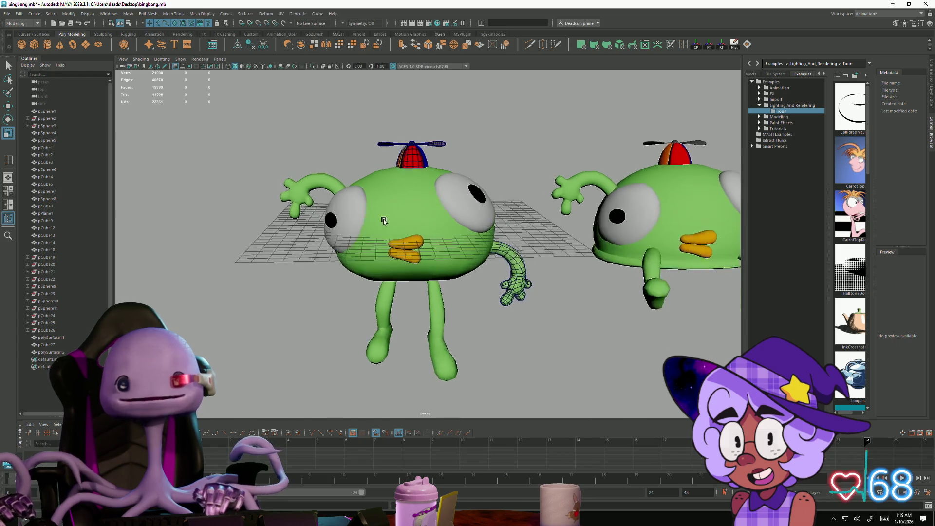
left_click(320, 187)
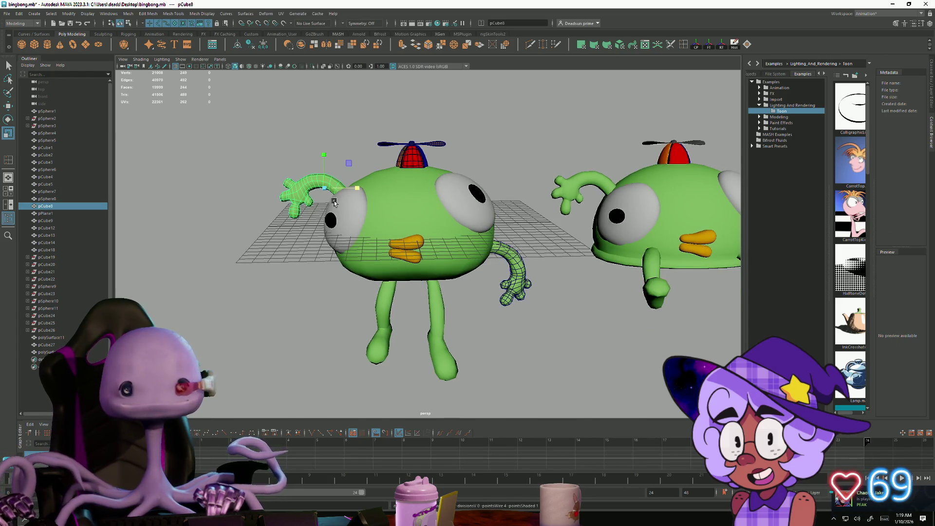
key("3")
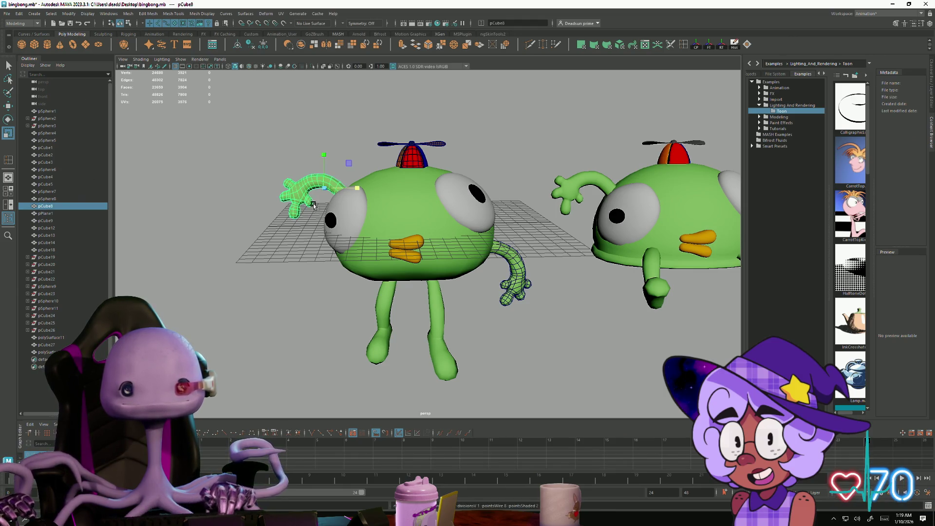
key("2")
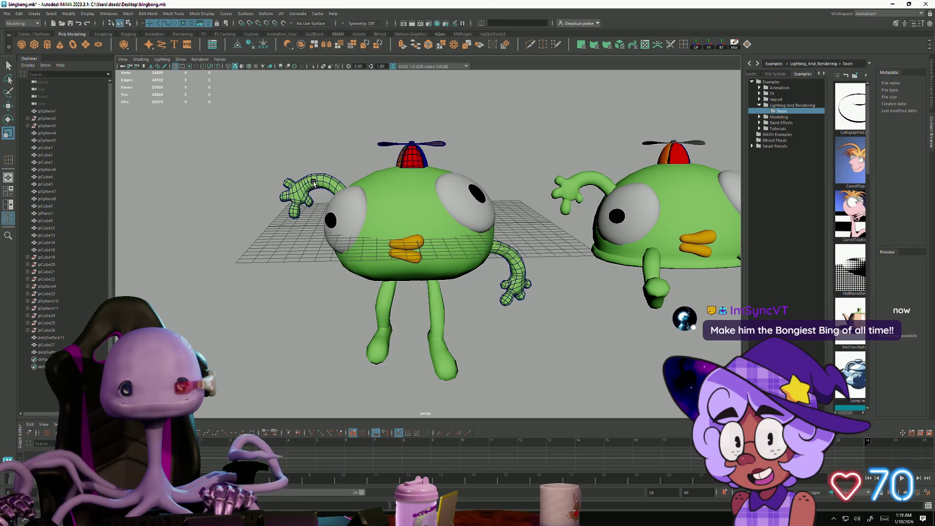
left_click(399, 156)
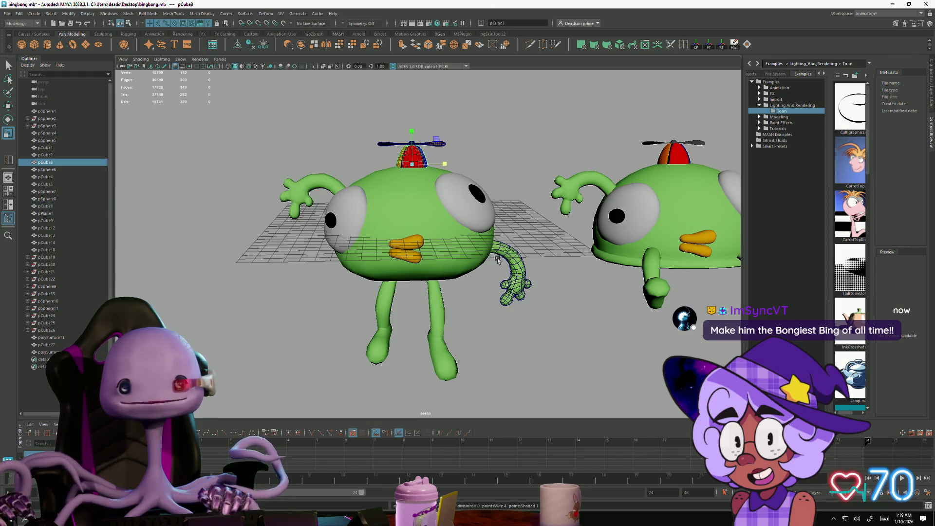
Step: Turn off smooth mesh preview on the propeller blades, then deselect and view from behind
left_click(428, 145)
key("1")
left_click(545, 303)
mouse_move(557, 307)
left_mouse_down("alt")
mouse_move(547, 298)
mouse_move(553, 309)
mouse_move(556, 299)
mouse_move(545, 318)
mouse_move(532, 303)
mouse_move(555, 316)
left_mouse_up("alt")
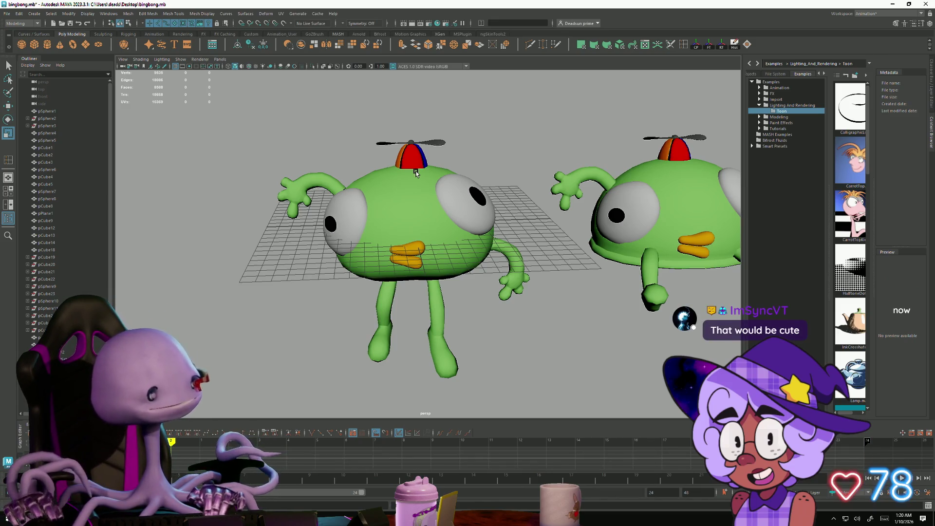
mouse_move(401, 229)
left_mouse_down("alt")
mouse_move(507, 220)
mouse_move(414, 219)
mouse_move(507, 254)
mouse_move(581, 225)
mouse_move(581, 175)
mouse_move(439, 234)
left_mouse_up("alt")
Step: Soft-select a lower-body vertex with a wide falloff and scale the lower half wider and flatter
mouse_move(439, 234)
right_mouse_down()
mouse_move(432, 224)
mouse_move(409, 252)
right_mouse_up()
left_click(399, 271)
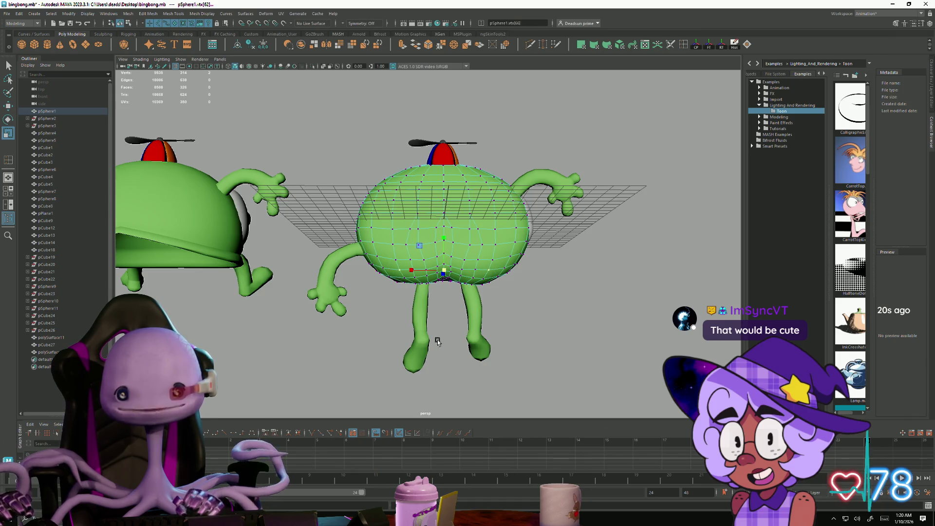
key("b")
mouse_move(444, 363)
left_mouse_down()
mouse_move(487, 355)
mouse_move(510, 365)
left_mouse_up()
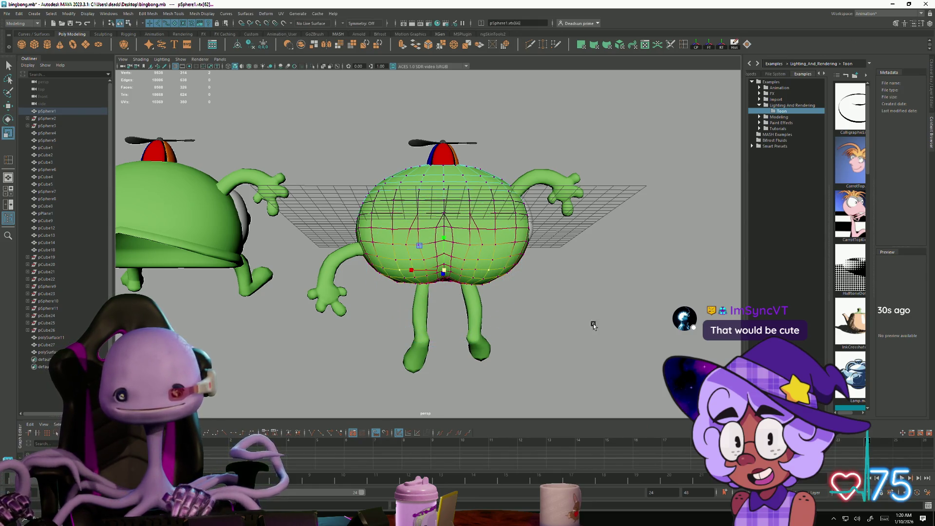
left_click_drag(591, 324, 545, 328, "alt")
mouse_move(430, 285)
left_mouse_down()
mouse_move(506, 307)
mouse_move(469, 332)
mouse_move(490, 324)
mouse_move(442, 283)
mouse_move(416, 278)
mouse_move(395, 291)
mouse_move(437, 322)
mouse_move(467, 311)
mouse_move(318, 336)
mouse_move(323, 328)
mouse_move(393, 333)
mouse_move(375, 321)
left_mouse_up()
Step: Try rotating the soft-selected lower body, undo the tilt, and leave vertex editing
key("w")
key("e")
key("r")
key("e")
mouse_move(332, 255)
left_mouse_down()
mouse_move(343, 262)
mouse_move(321, 282)
mouse_move(344, 281)
left_mouse_up()
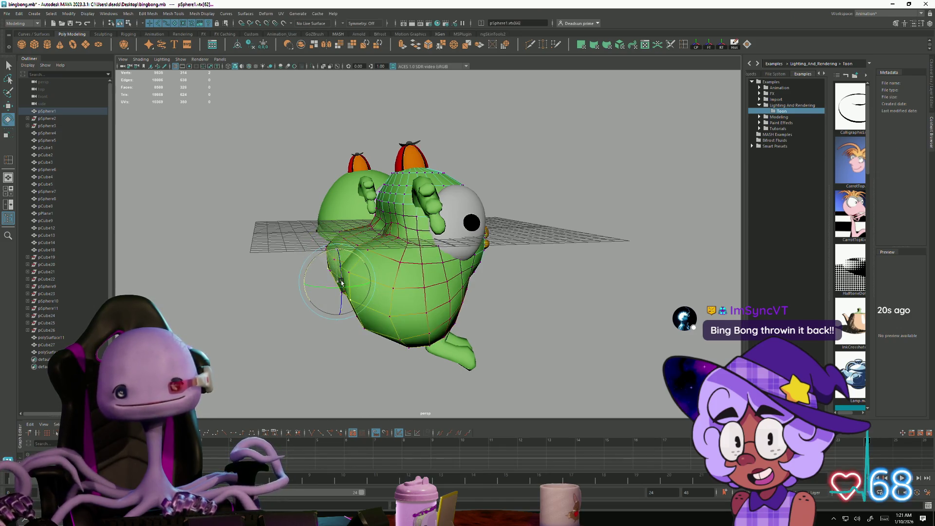
key("ctrl+z")
left_click_drag(341, 352, 458, 263, "alt")
right_click_drag(458, 263, 517, 218)
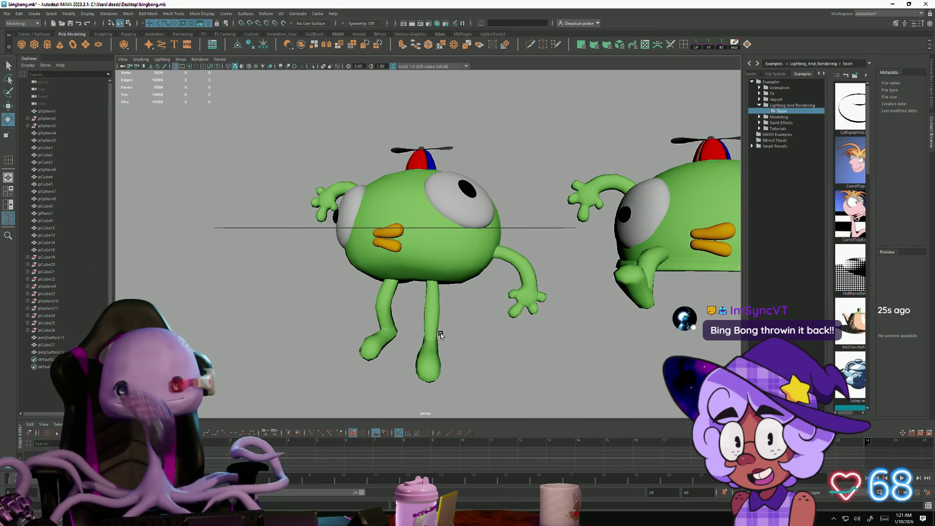
mouse_move(407, 346)
left_mouse_down("alt")
mouse_move(423, 334)
mouse_move(432, 340)
mouse_move(431, 329)
mouse_move(430, 347)
left_mouse_up("alt")
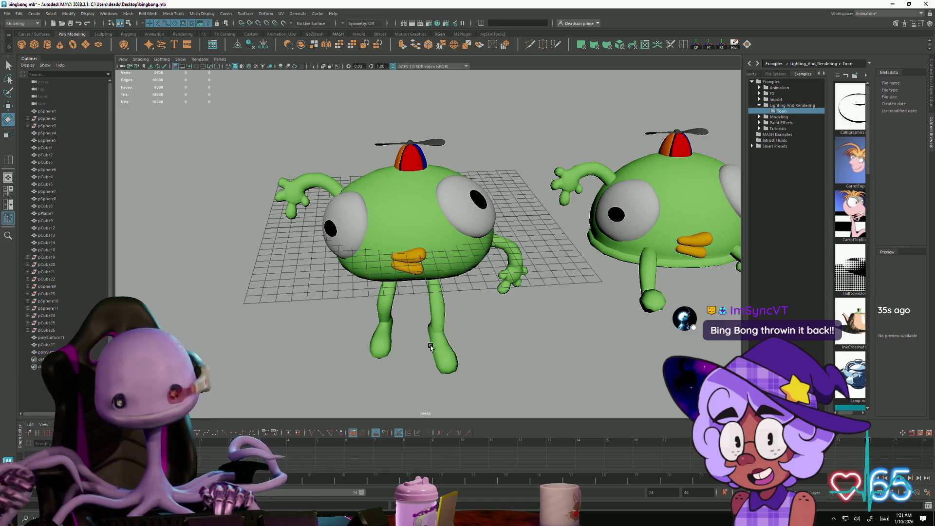
Step: Zoom toward the front character and select its legs mesh pCube18
mouse_move(426, 293)
left_mouse_down("alt")
mouse_move(462, 232)
mouse_move(407, 241)
mouse_move(408, 233)
mouse_move(419, 273)
left_mouse_up("alt")
scroll(429, 302, "up", 5)
left_click(435, 324)
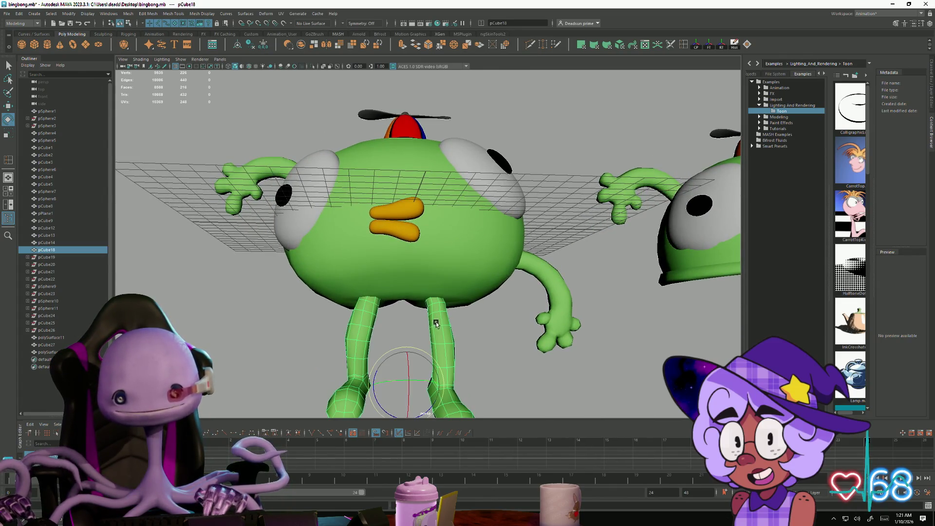
Step: Marquee-select the upper right-leg vertices, rotate them slightly, then return to object mode
right_click_drag(398, 325, 400, 306)
mouse_move(400, 307)
left_mouse_down("alt")
mouse_move(407, 309)
mouse_move(408, 278)
mouse_move(460, 308)
left_mouse_up("alt")
left_click_drag(467, 341, 479, 349, "alt")
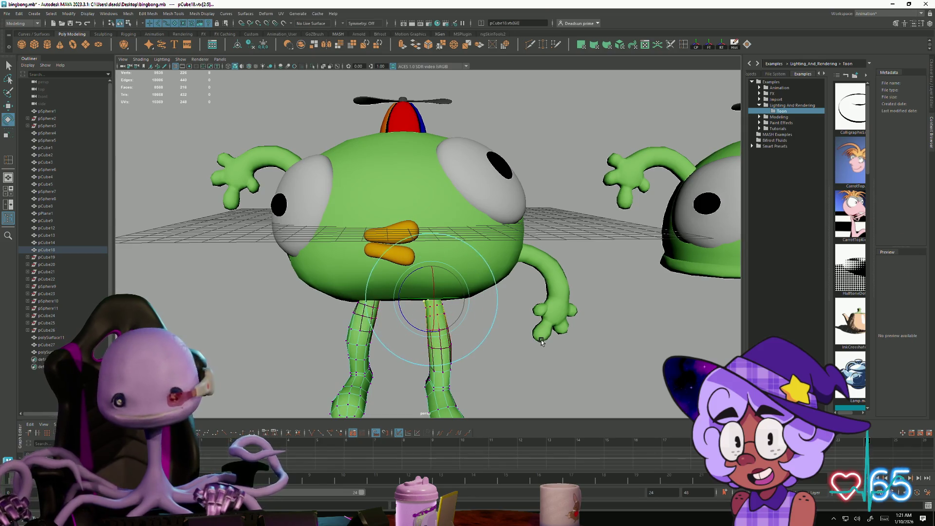
key("w")
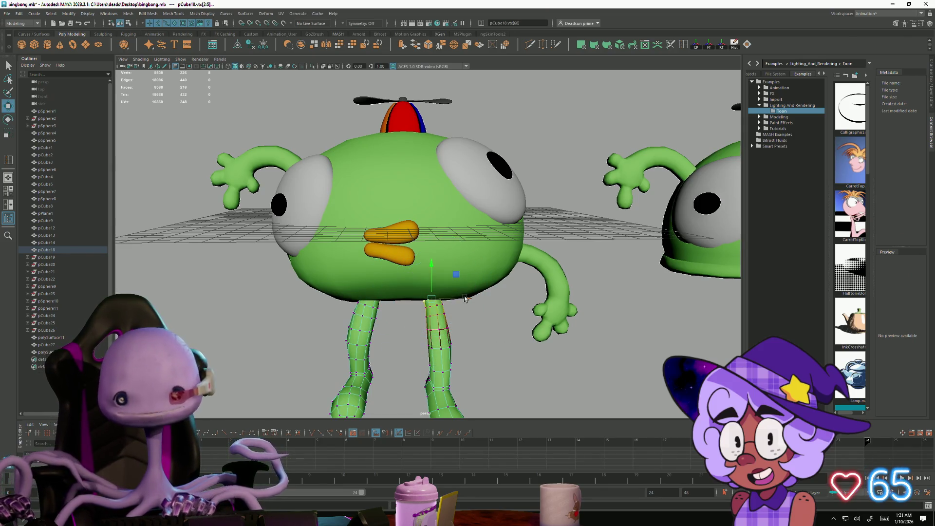
key("e")
left_click_drag(407, 317, 401, 317)
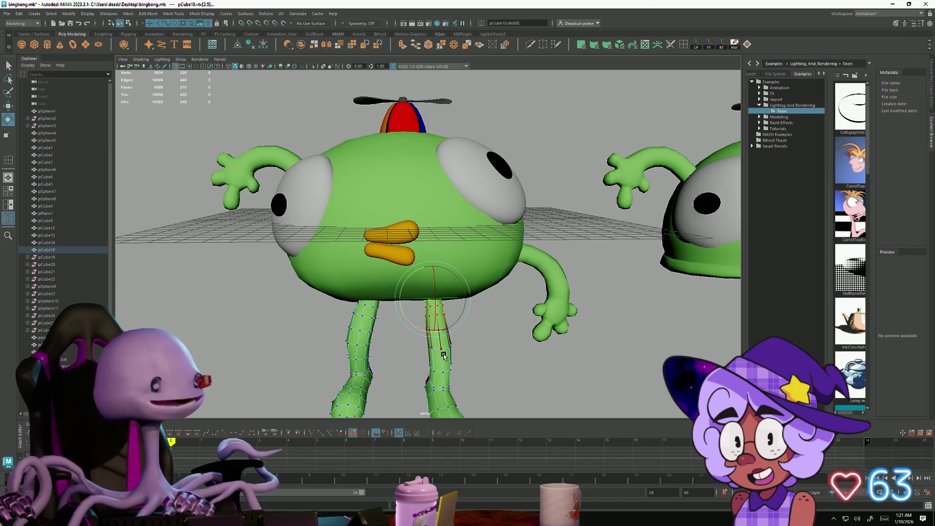
mouse_move(441, 311)
right_mouse_down()
mouse_move(482, 305)
mouse_move(428, 323)
right_mouse_up()
left_click(483, 346)
Step: Select a lower vertex on the right leg and nudge it slightly sideways
left_click(428, 323)
scroll(428, 322, "up", 5)
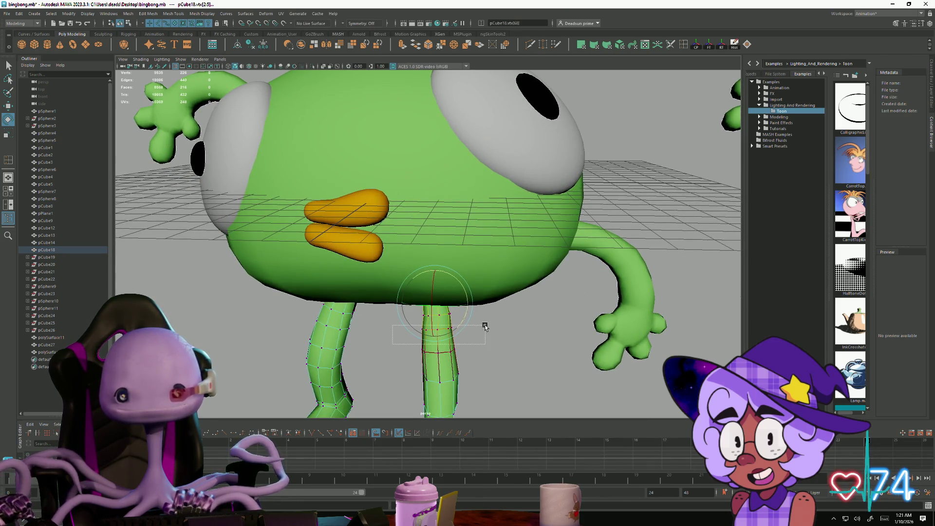
left_click(455, 342)
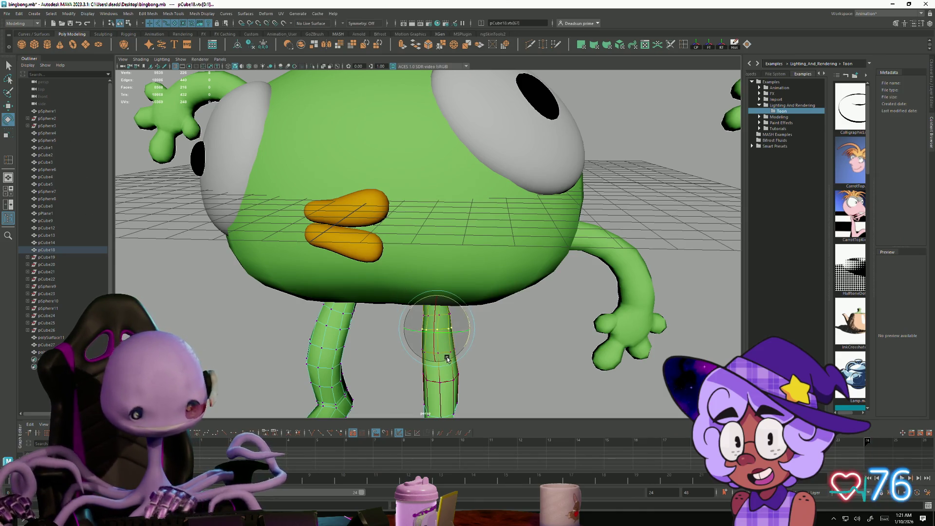
key("w")
left_click_drag(472, 331, 475, 332)
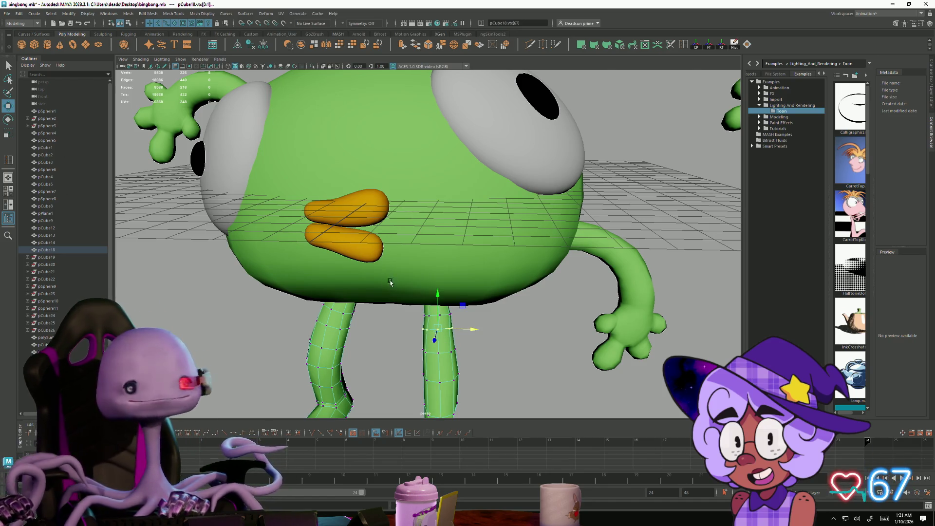
Step: Undo the stray body selection to restore the leg vertices with soft select off
key("F8")
left_click(429, 273)
key("ctrl+z")
key("ctrl+z")
key("ctrl+z")
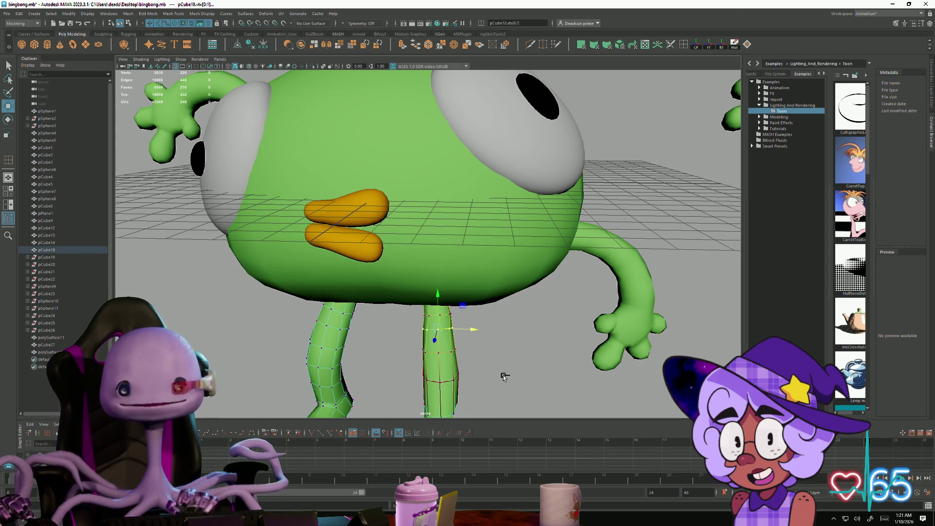
key("ctrl+z")
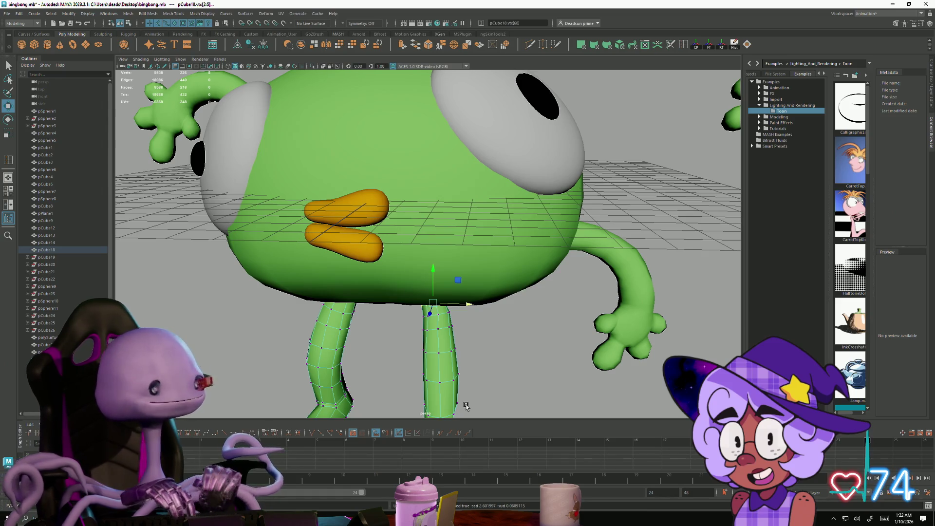
scroll(439, 351, "down", 3)
scroll(470, 338, "up", 6)
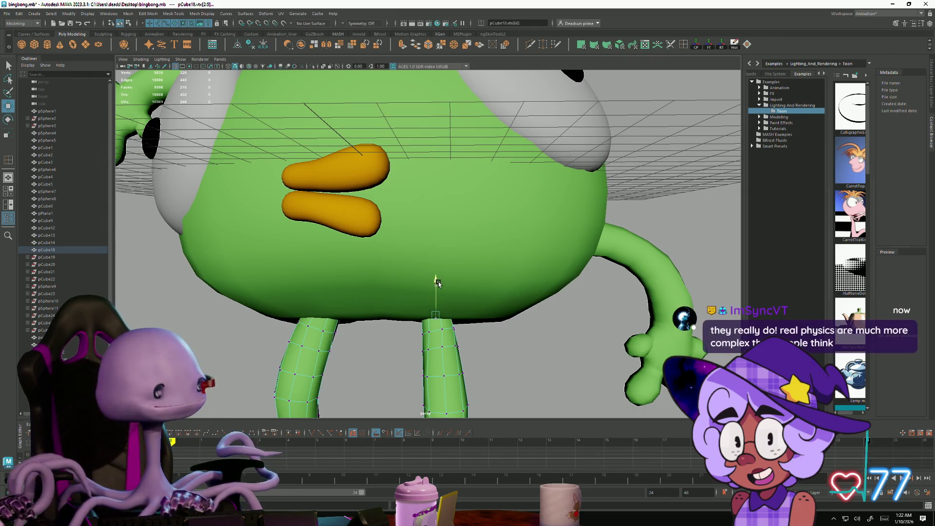
left_click_drag(432, 290, 430, 360, "alt")
Step: Switch the legs back to Object Mode and zoom out until both characters show
left_click_drag(475, 354, 418, 308, "alt")
right_click_drag(417, 309, 484, 292)
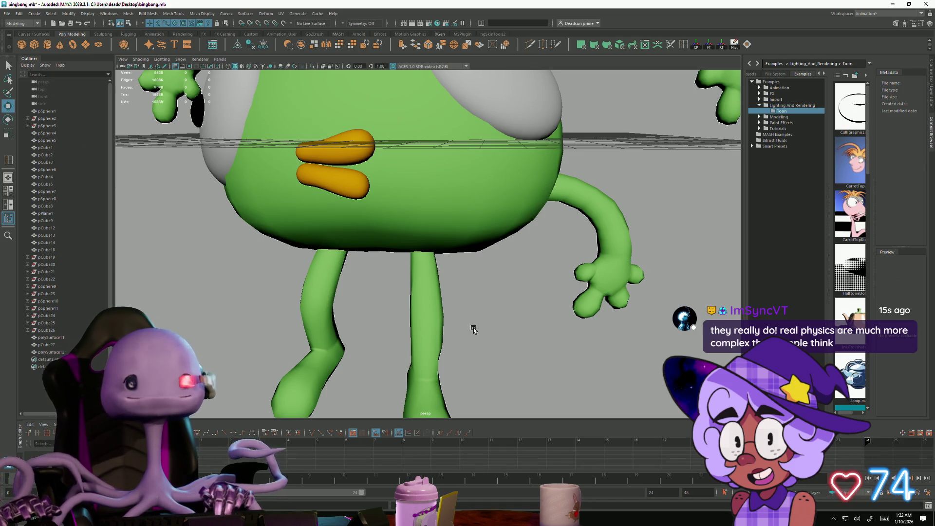
right_click_drag(453, 350, 284, 292, "alt")
mouse_move(284, 292)
left_mouse_down("alt")
mouse_move(336, 294)
mouse_move(389, 275)
mouse_move(454, 276)
mouse_move(446, 302)
mouse_move(428, 276)
mouse_move(471, 292)
mouse_move(454, 287)
mouse_move(443, 296)
left_mouse_up("alt")
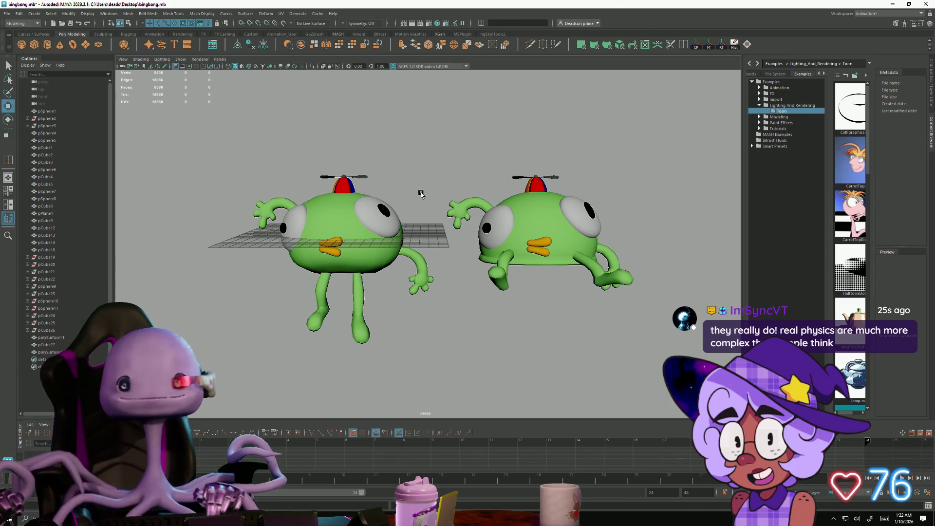
Step: Frame both characters and save the scene as bingbong.mb
key("a")
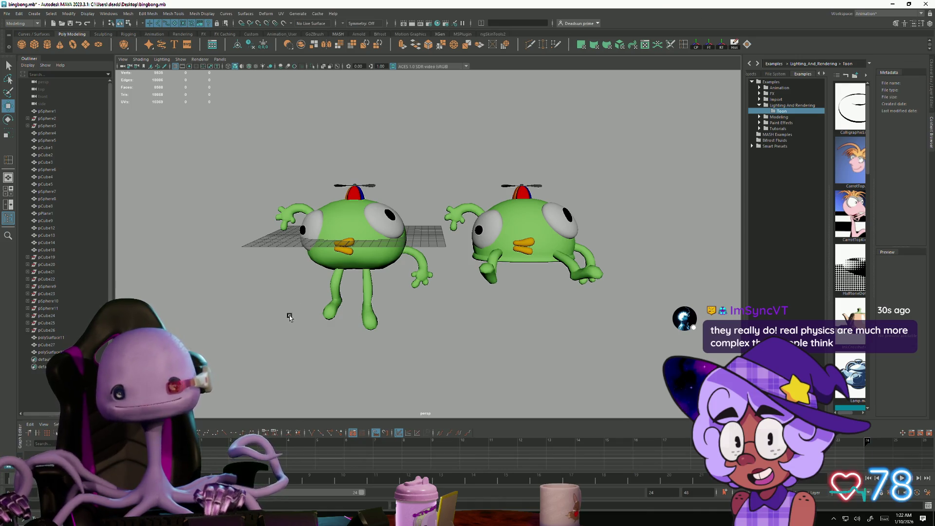
mouse_move(303, 315)
left_mouse_down("alt")
mouse_move(316, 309)
mouse_move(306, 290)
mouse_move(294, 300)
mouse_move(326, 307)
mouse_move(293, 309)
mouse_move(309, 307)
mouse_move(304, 317)
mouse_move(281, 303)
left_mouse_up("alt")
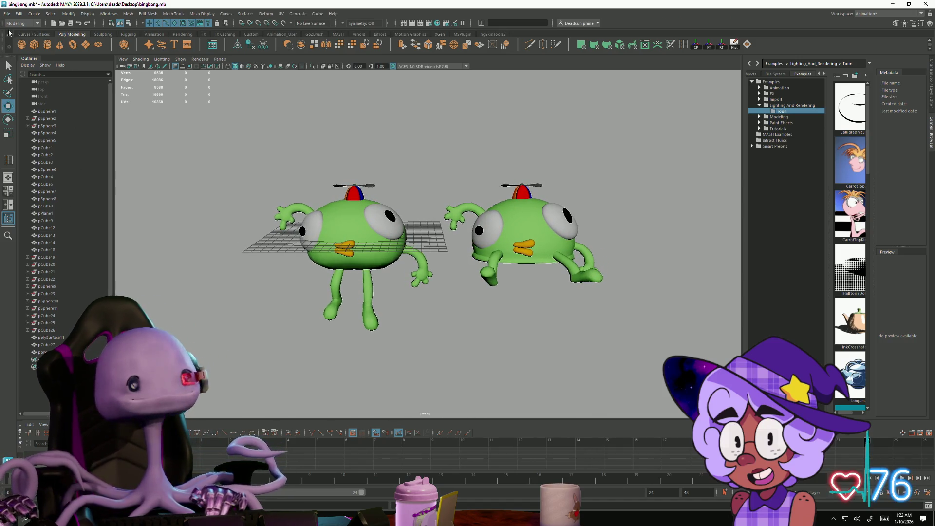
left_click(7, 13)
left_click(25, 45)
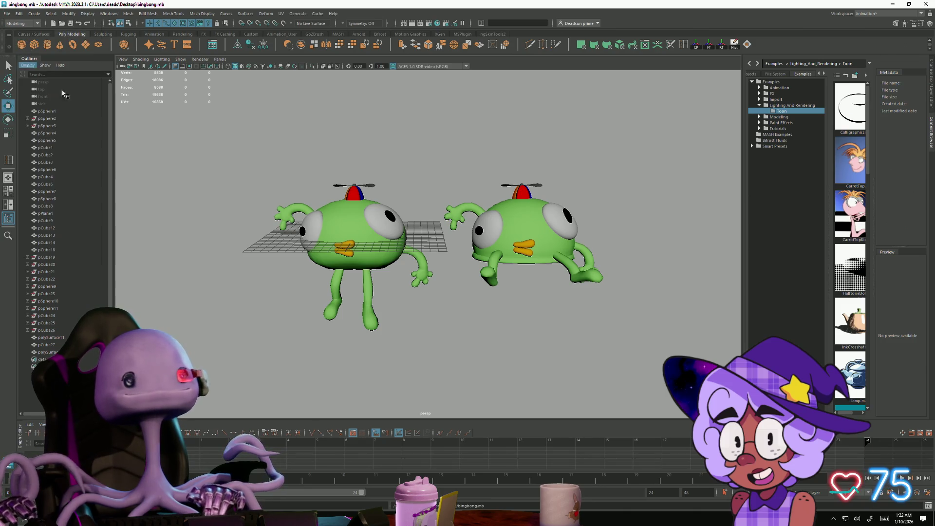